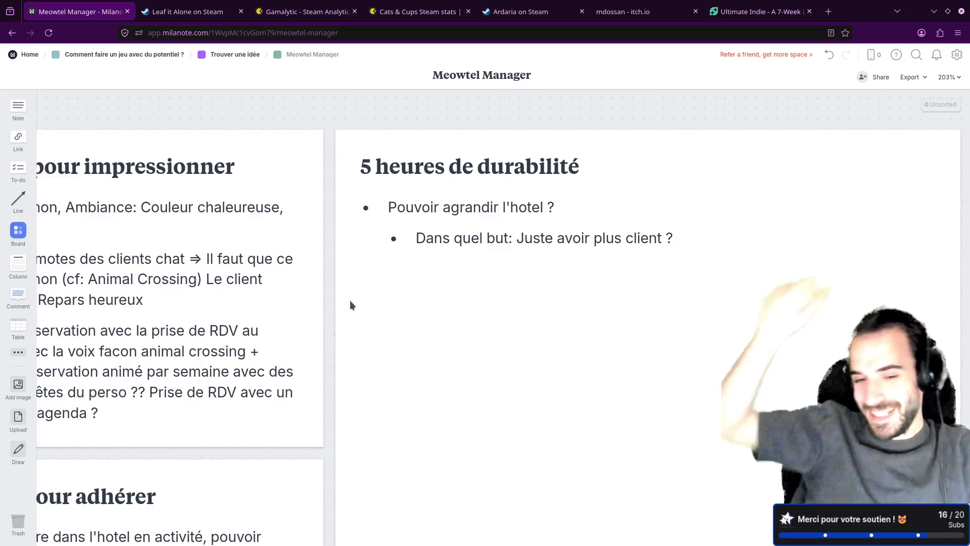
{"action": "scroll", "coordinate": [244, 340], "scroll_direction": "down", "scroll_amount": 5}
{"action": "scroll", "coordinate": [244, 339], "scroll_direction": "down", "scroll_amount": 5}
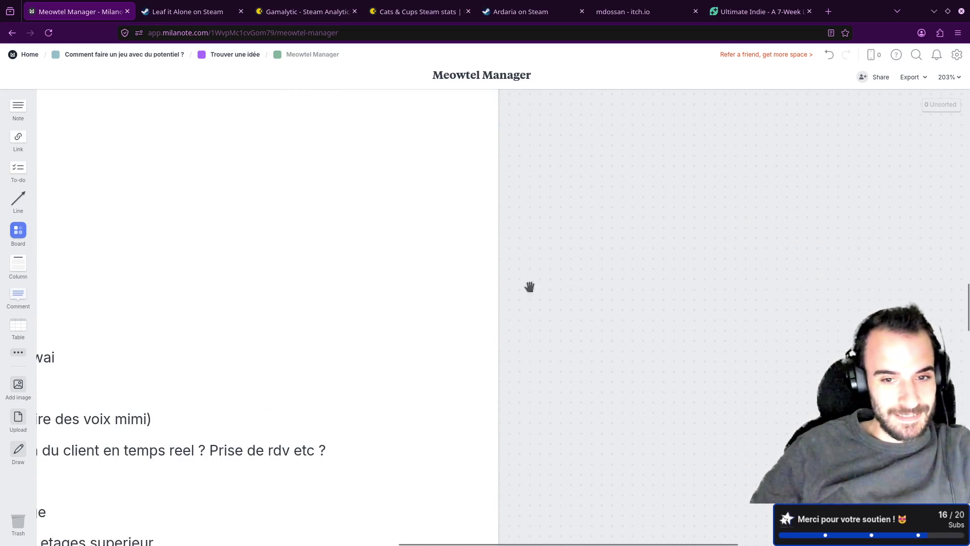
{"action": "scroll", "coordinate": [878, 260], "scroll_direction": "left", "scroll_amount": 5}
{"action": "scroll", "coordinate": [610, 274], "scroll_direction": "left", "scroll_amount": 3}
{"action": "scroll", "coordinate": [610, 274], "scroll_direction": "down", "scroll_amount": 3}
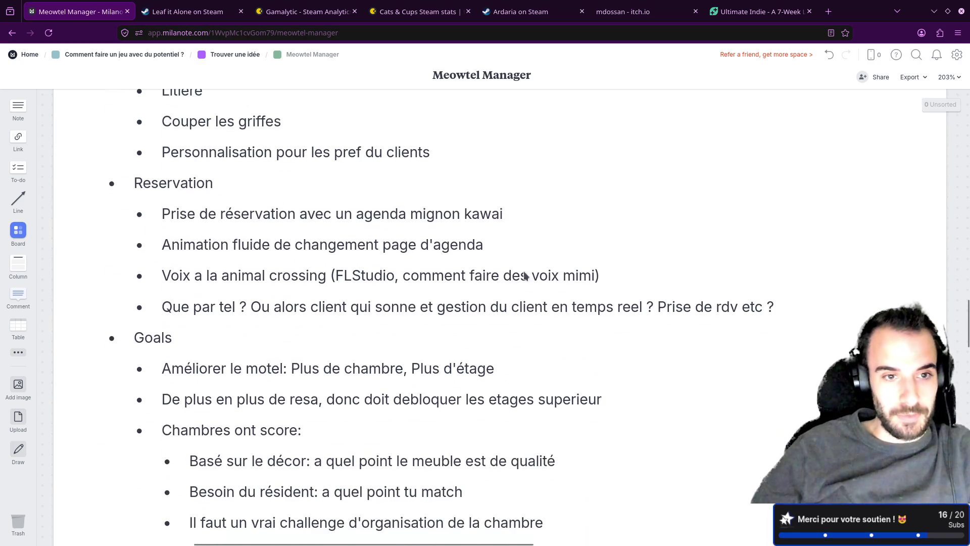
{"action": "scroll", "coordinate": [520, 275], "scroll_direction": "down", "scroll_amount": 5}
{"action": "scroll", "coordinate": [385, 288], "scroll_direction": "down", "scroll_amount": 5}
{"action": "scroll", "coordinate": [383, 287], "scroll_direction": "down", "scroll_amount": 4}
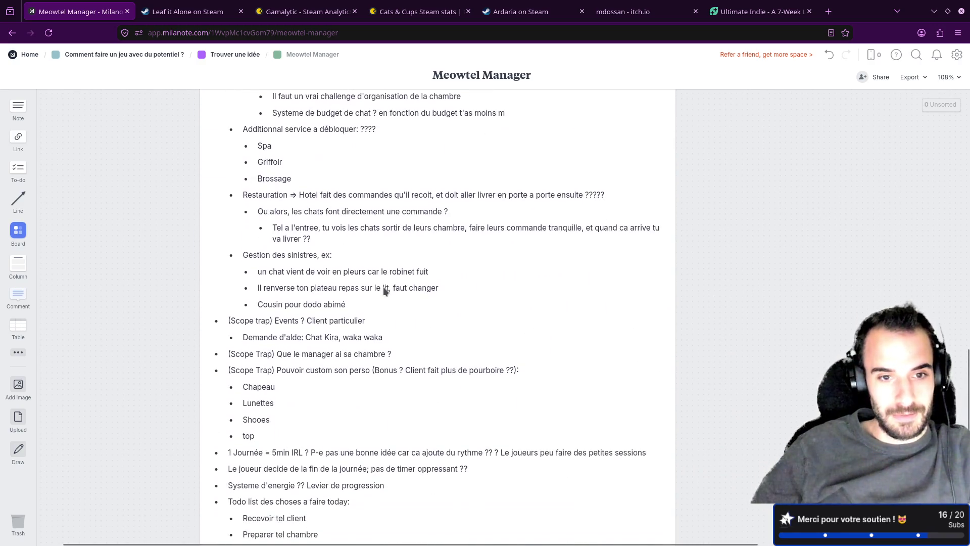
{"action": "scroll", "coordinate": [383, 286], "scroll_direction": "down", "scroll_amount": 3}
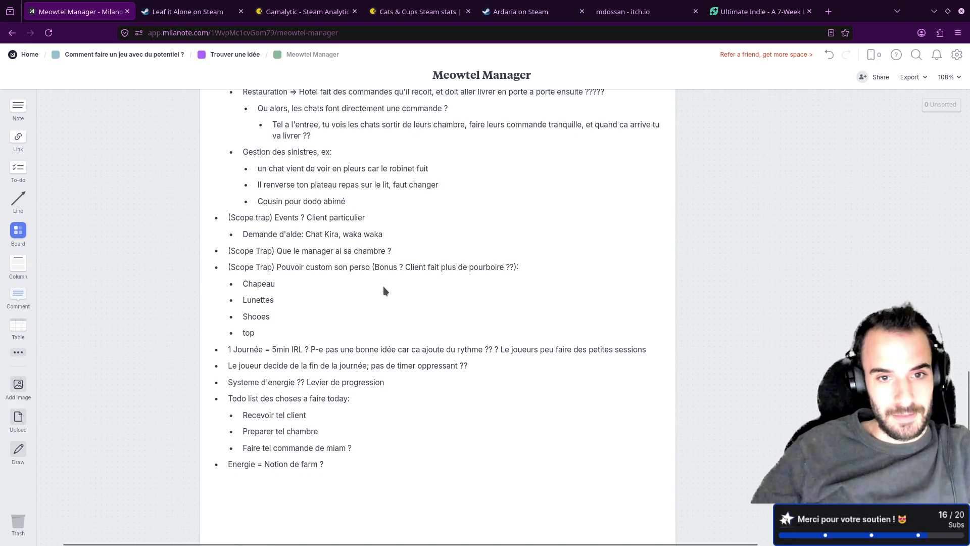
- Add a 'Kit kat' bullet below the Demande d'aide line and finish editing the card
{"action": "left_click", "coordinate": [392, 235]}
{"action": "key", "text": "Return"}
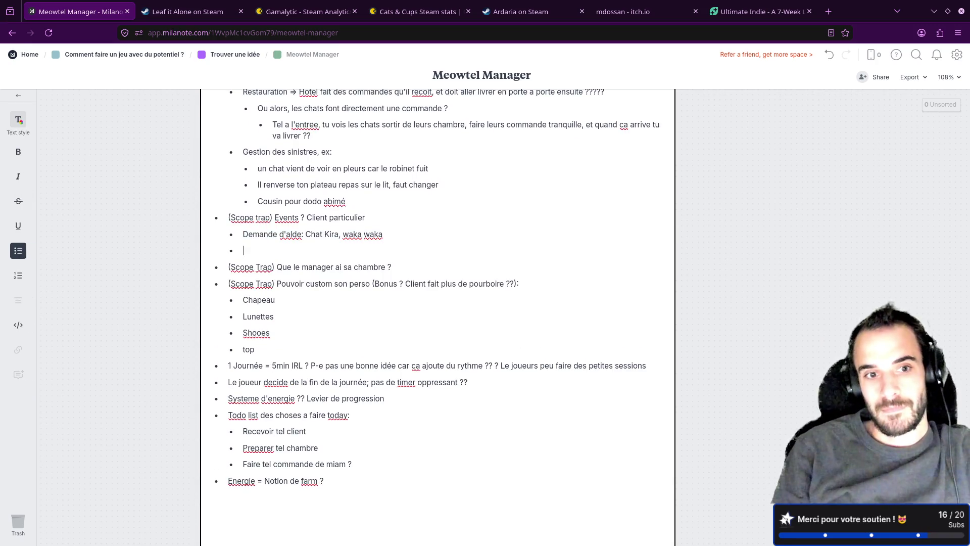
{"action": "type", "text": "Kit kat"}
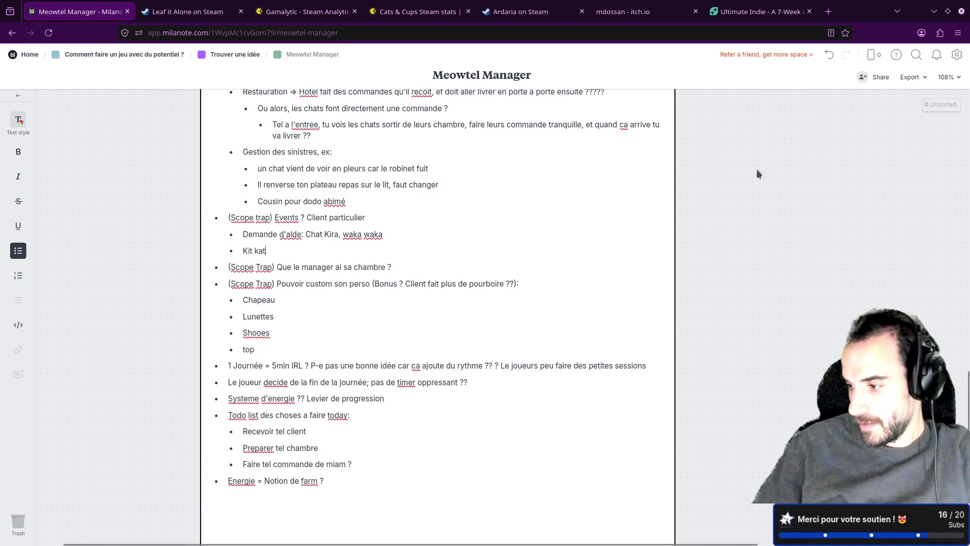
{"action": "left_click", "coordinate": [867, 232]}
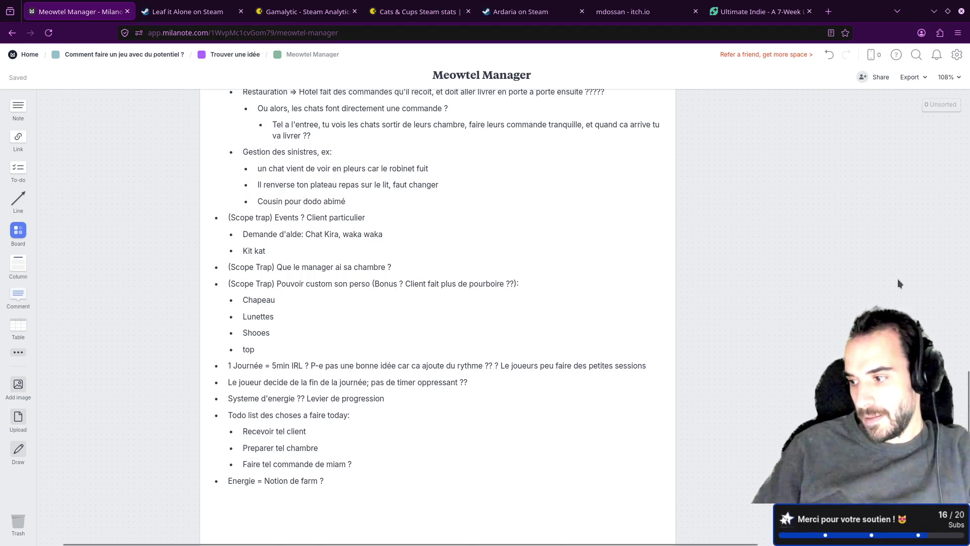
{"action": "scroll", "coordinate": [898, 283], "scroll_direction": "up", "scroll_amount": 5}
{"action": "scroll", "coordinate": [899, 284], "scroll_direction": "up", "scroll_amount": 5}
{"action": "scroll", "coordinate": [898, 283], "scroll_direction": "up", "scroll_amount": 5}
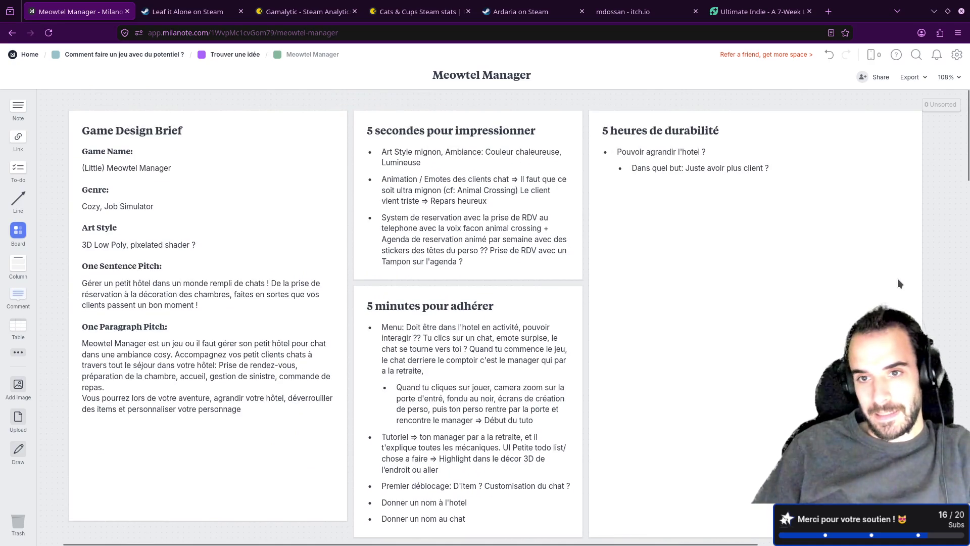
{"action": "scroll", "coordinate": [784, 212], "scroll_direction": "up", "scroll_amount": 3}
{"action": "scroll", "coordinate": [784, 211], "scroll_direction": "up", "scroll_amount": 2}
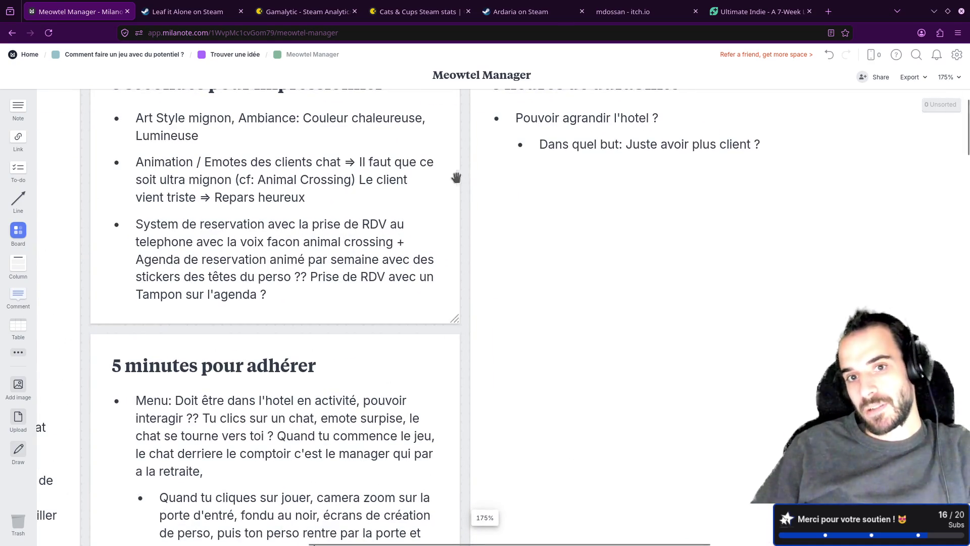
{"action": "scroll", "coordinate": [465, 162], "scroll_direction": "up", "scroll_amount": 2}
{"action": "scroll", "coordinate": [538, 269], "scroll_direction": "right", "scroll_amount": 2}
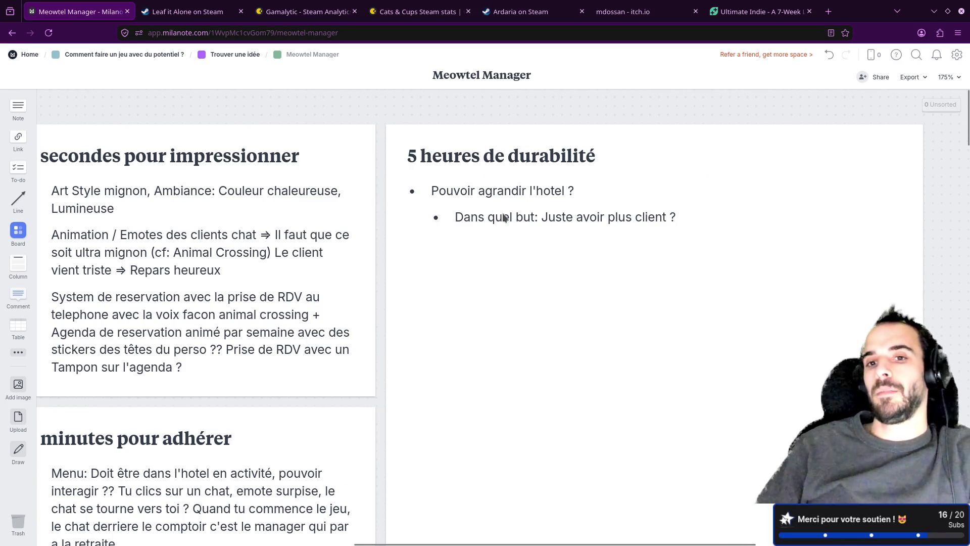
- Append '→ aucune amélioration du gameplay ?' to the Dans quel but bullet, fixing typos in amélioration
{"action": "left_click", "coordinate": [692, 217]}
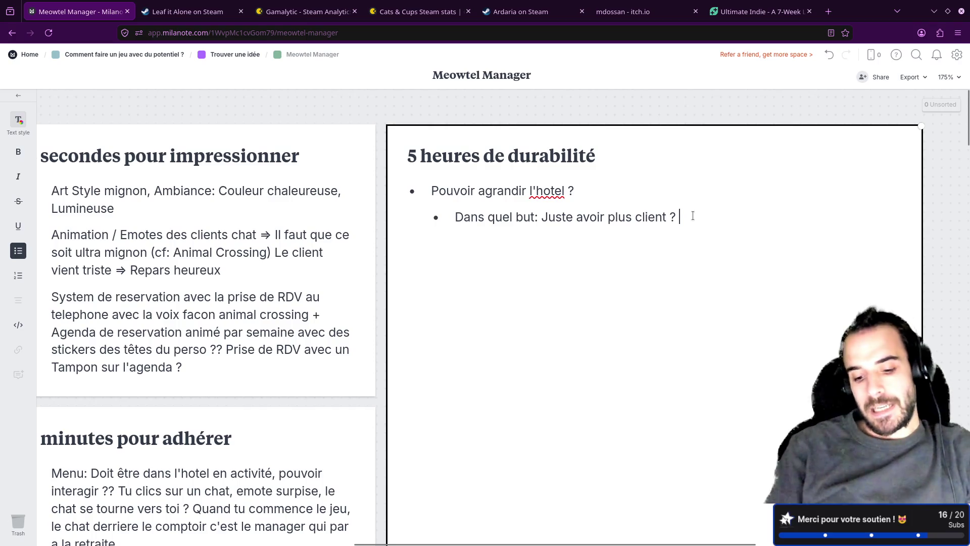
{"action": "type", "text": "-> "}
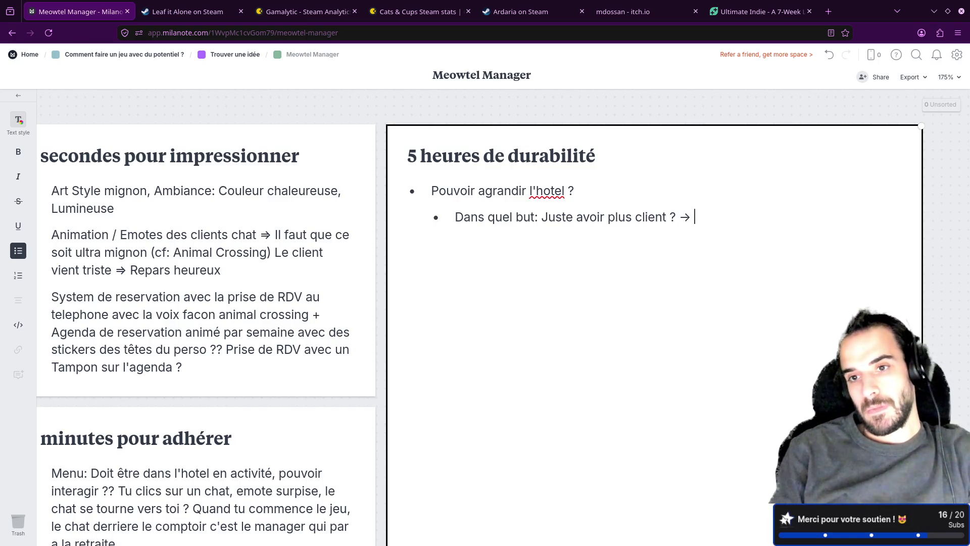
{"action": "type", "text": "aucune a"}
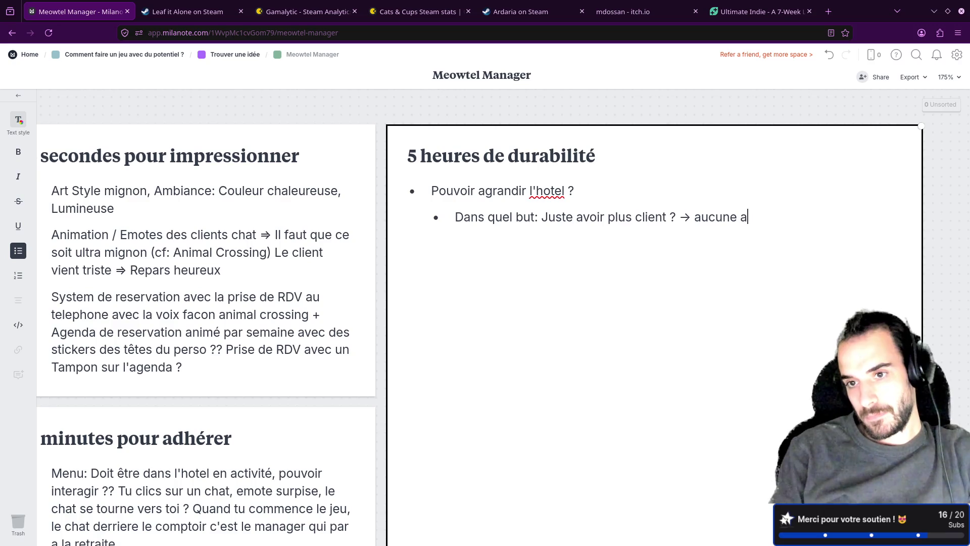
{"action": "type", "text": "mé"}
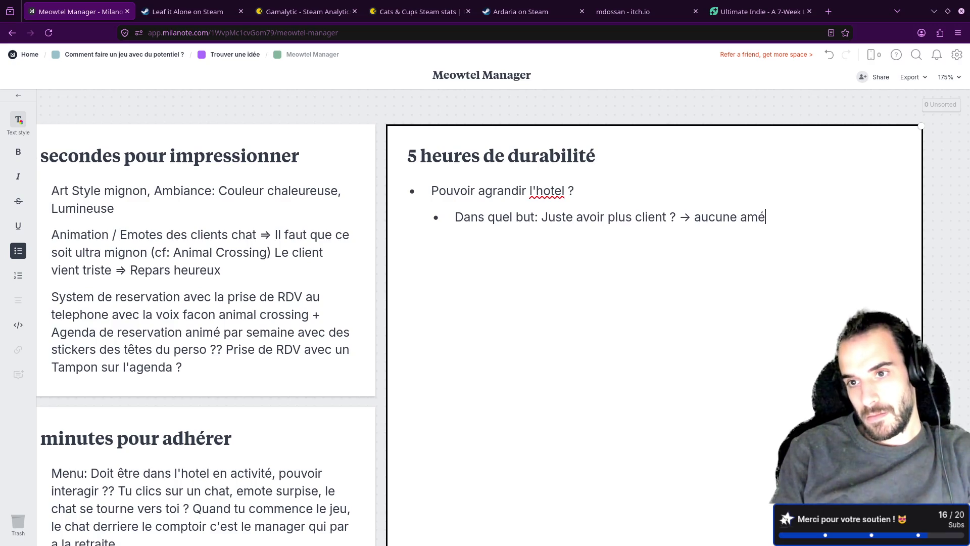
{"action": "type", "text": "l9io"}
{"action": "key", "text": "BackSpace"}
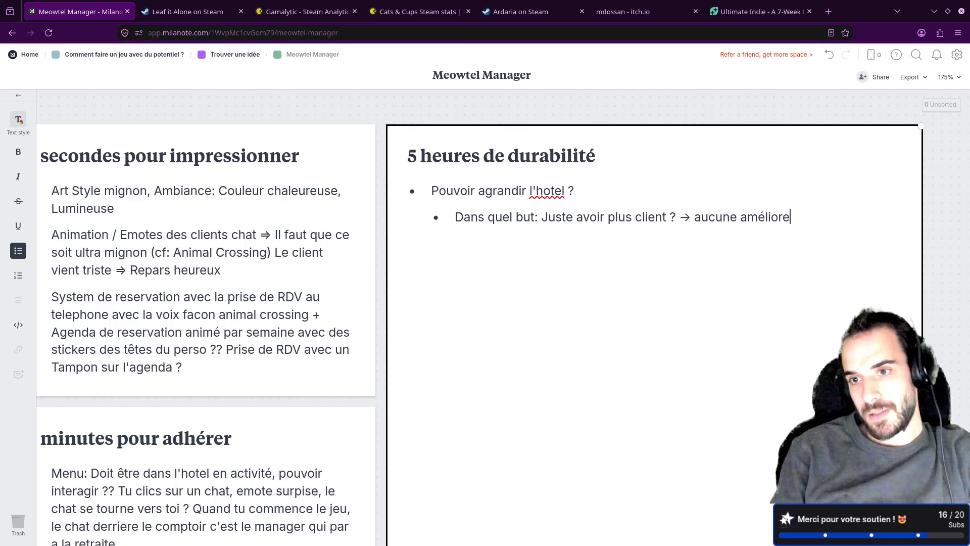
{"action": "type", "text": "amep"}
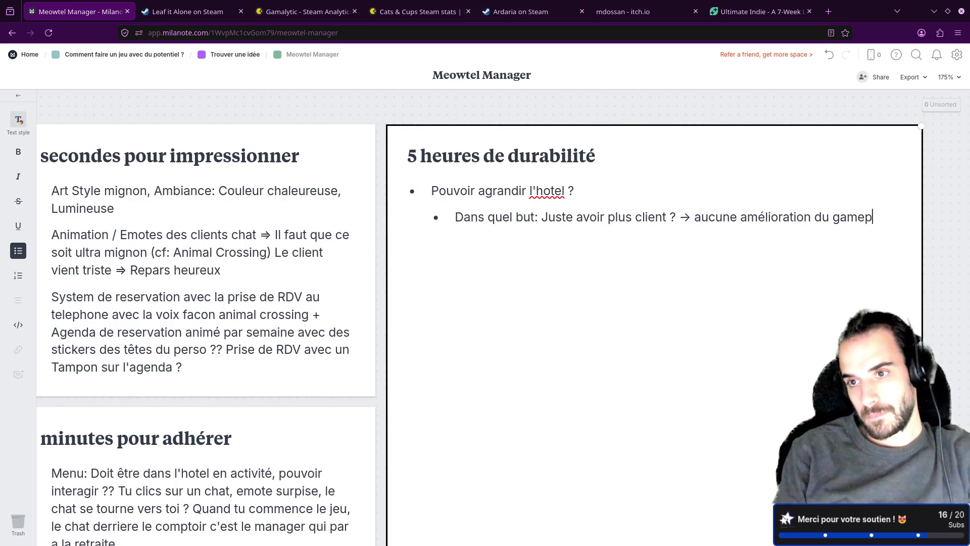
{"action": "type", "text": "lay"}
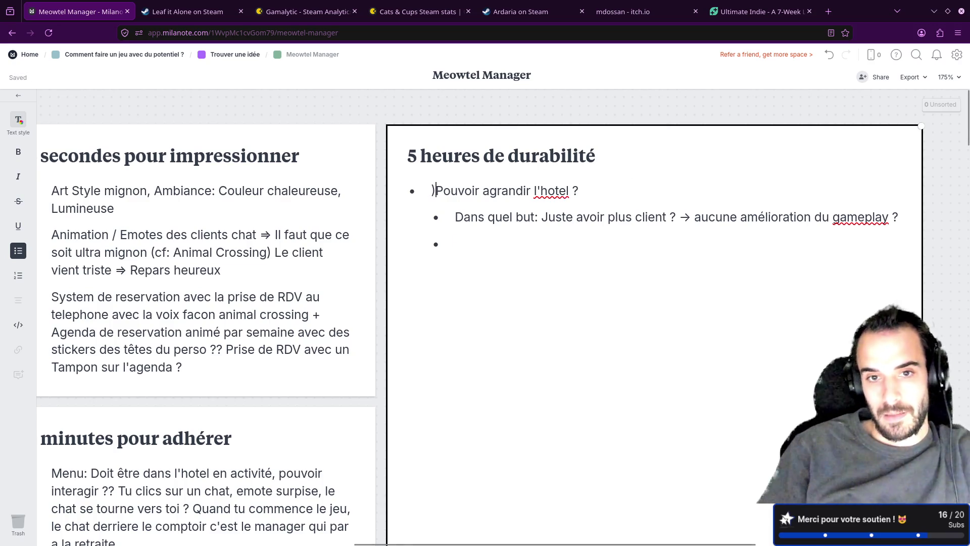
{"action": "type", "text": "() Ga"}
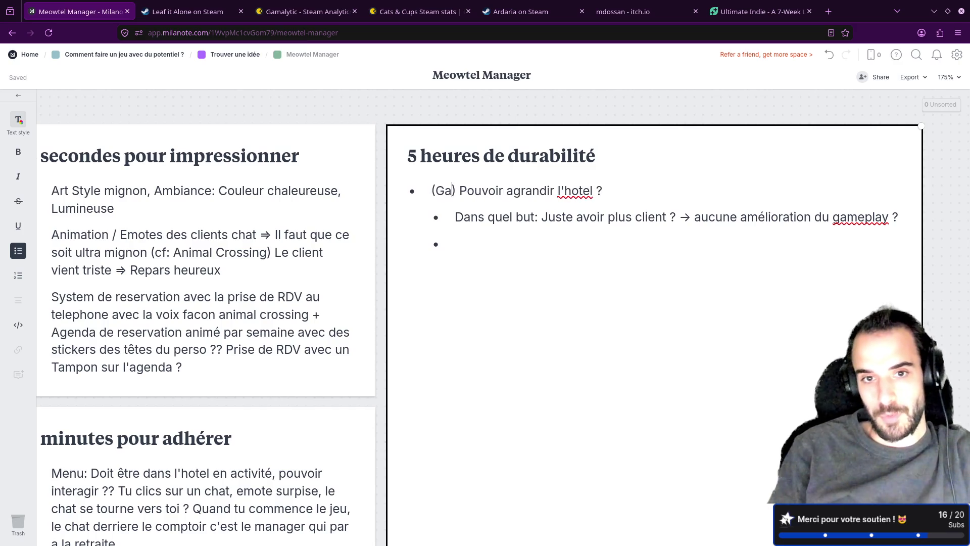
{"action": "type", "text": "m"}
- Prefix the first bullet with '(Scope Trap)' and move into the empty third bullet
{"action": "key", "text": "BackSpace"}
{"action": "key", "text": "BackSpace"}
{"action": "key", "text": "BackSpace"}
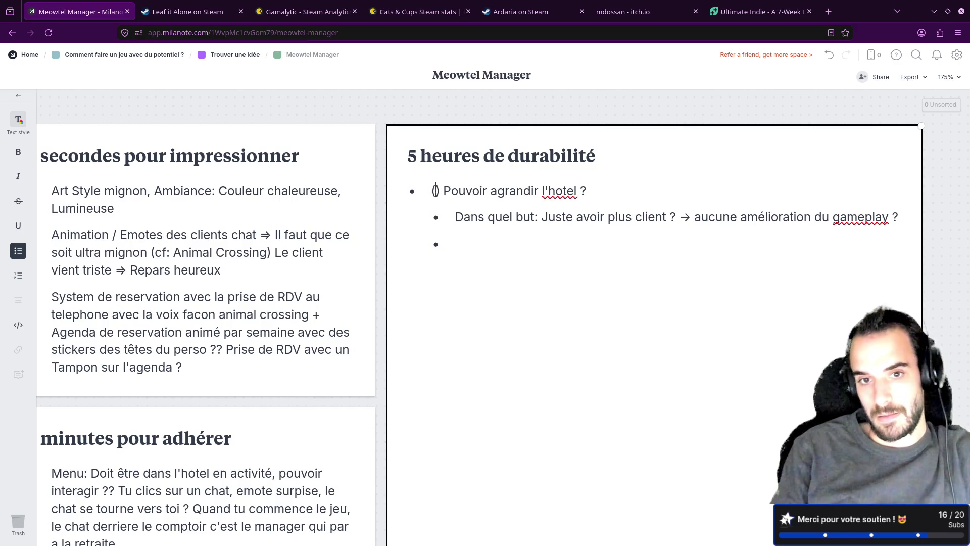
{"action": "type", "text": "Scope T"}
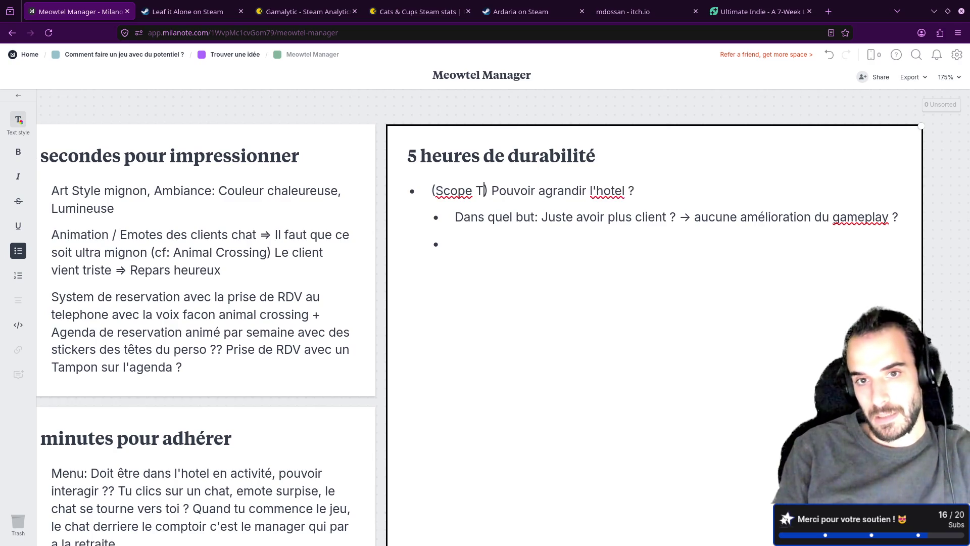
{"action": "type", "text": "rap"}
{"action": "key", "text": "BackSpace"}
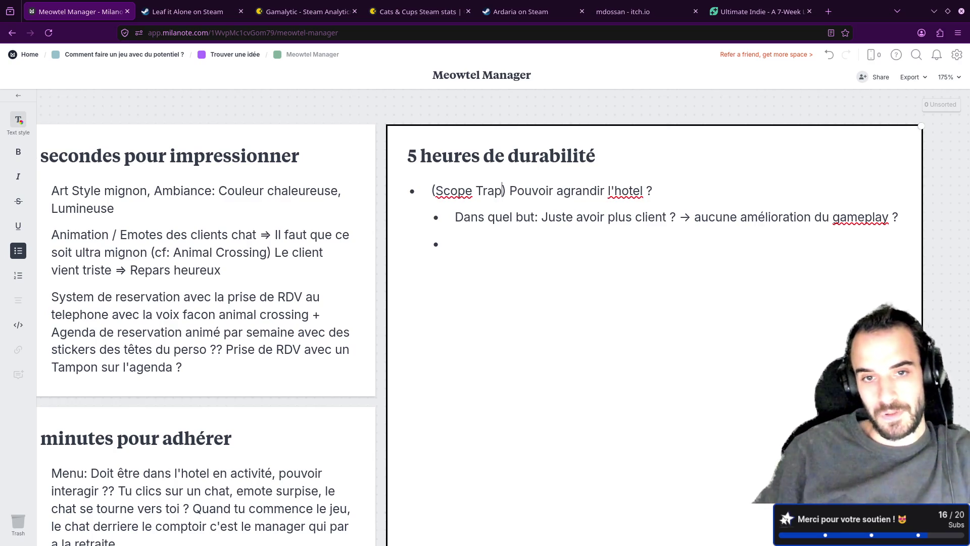
{"action": "left_click", "coordinate": [466, 246]}
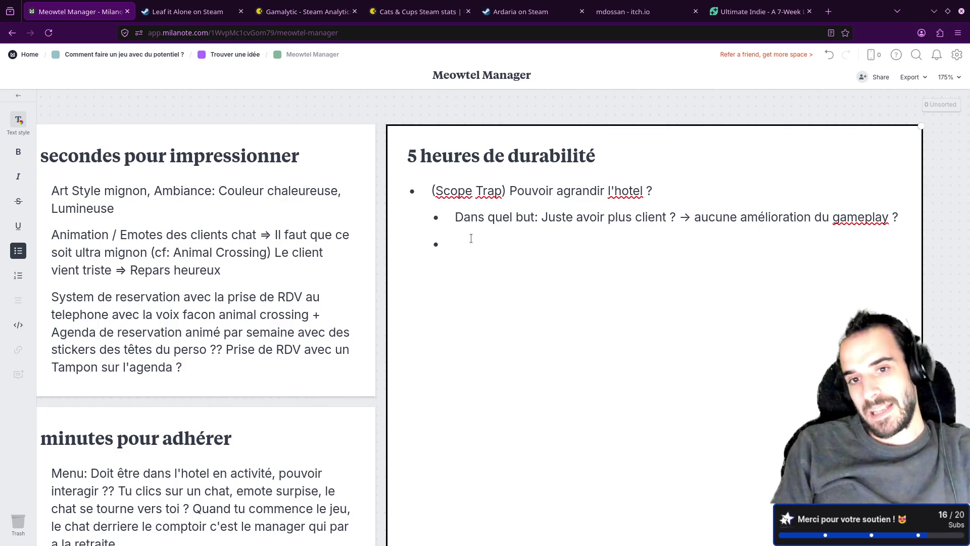
{"action": "type", "text": "D"}
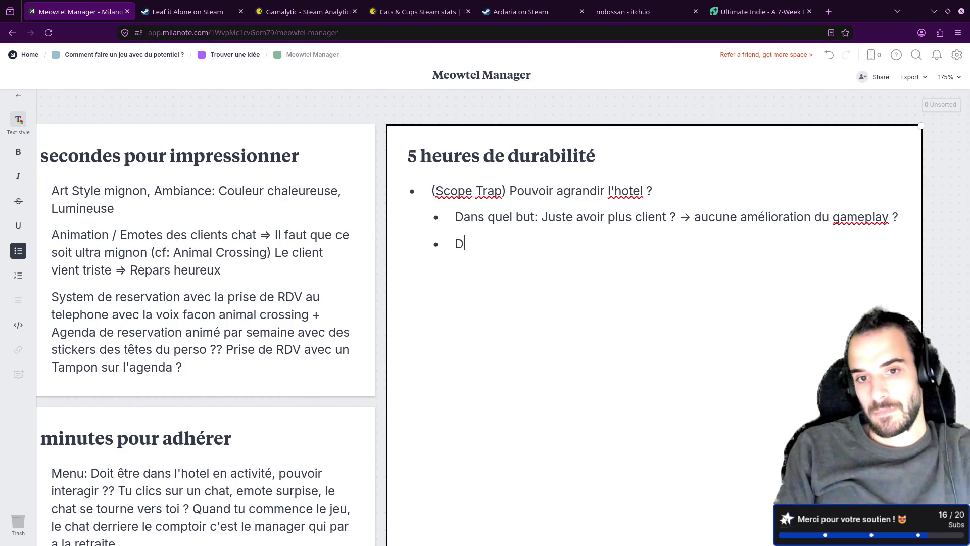
{"action": "type", "text": "ébloquer des distribut"}
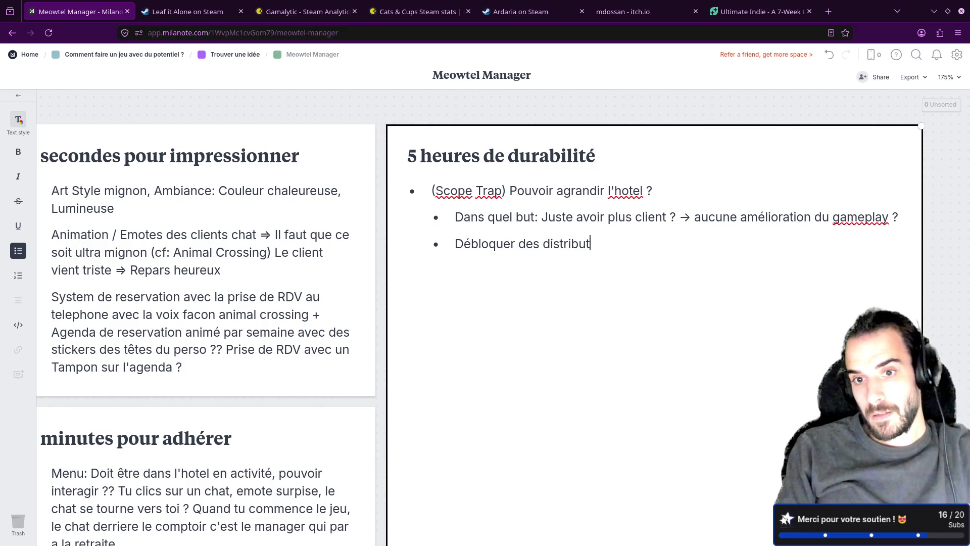
{"action": "type", "text": " faut remplir ?"}
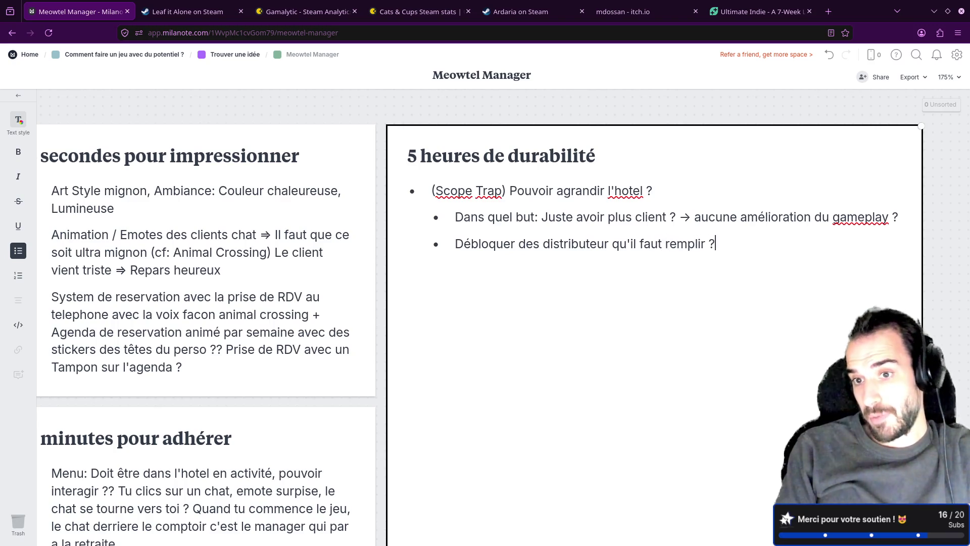
{"action": "type", "text": " (mini jeu) ("}
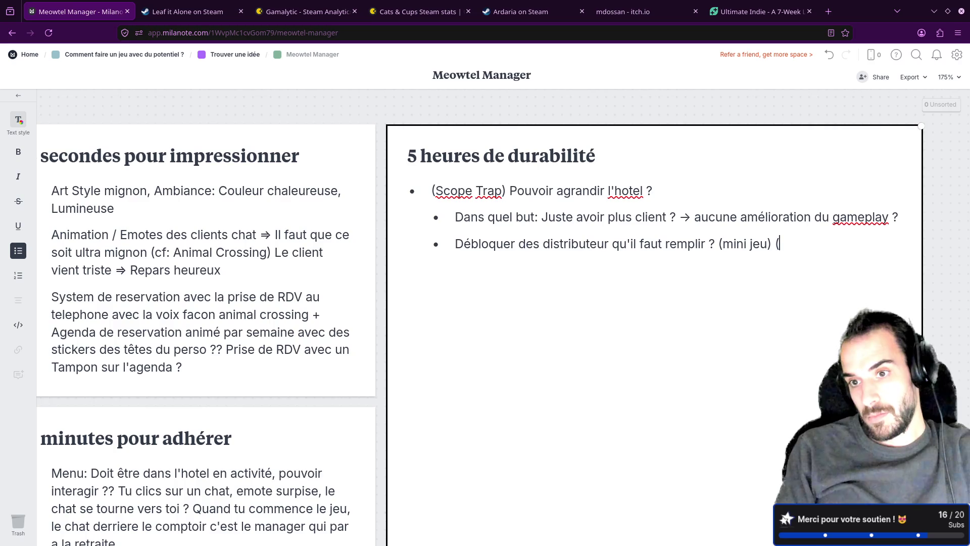
{"action": "type", "text": "+commande?"}
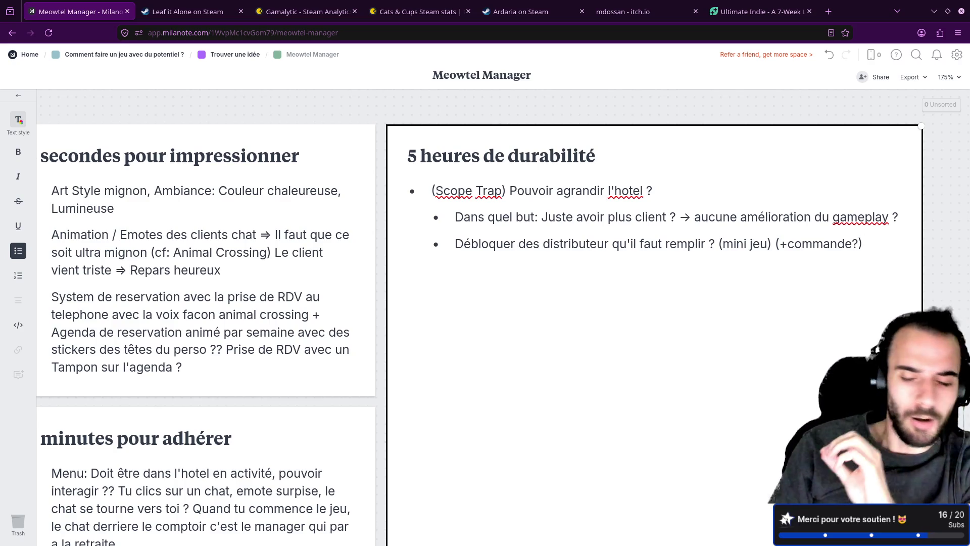
{"action": "type", "text": "c"}
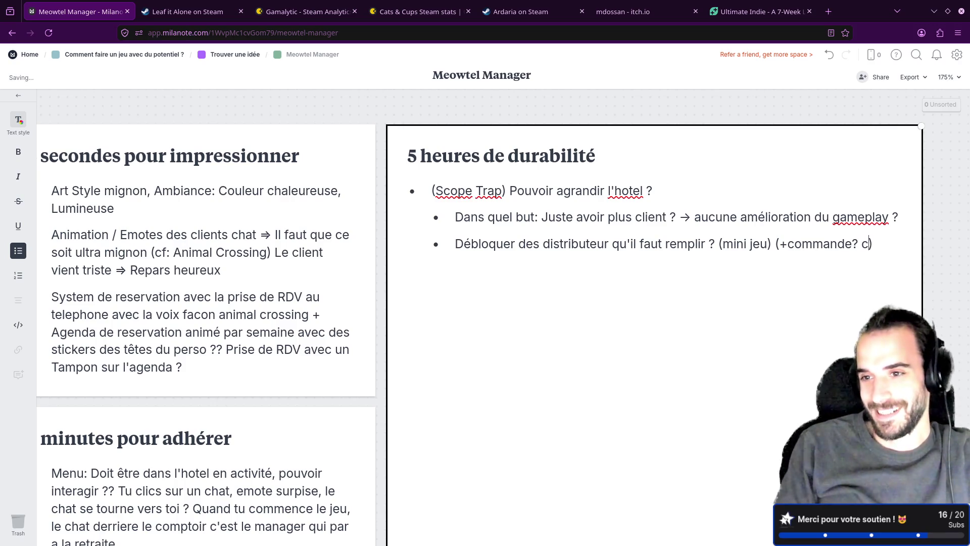
{"action": "type", "text": "annette"}
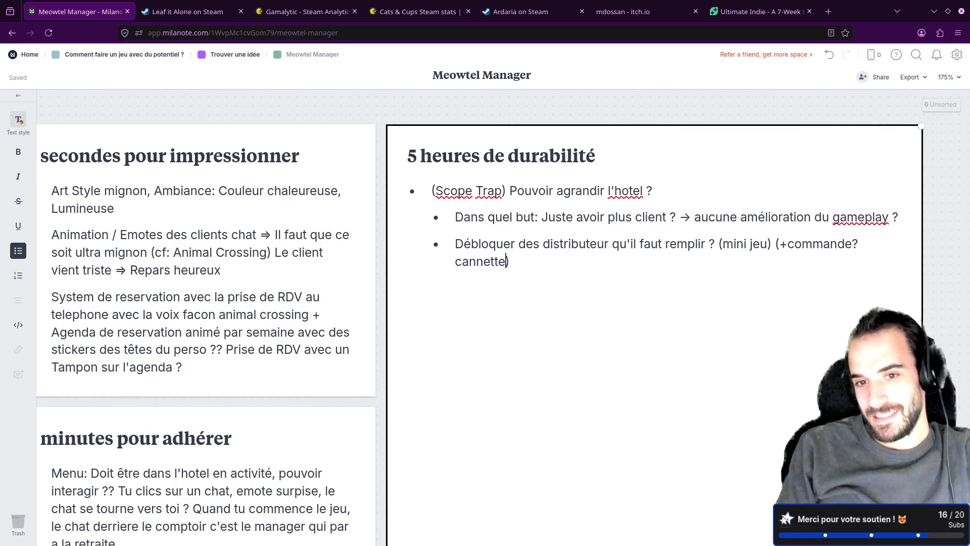
{"action": "type", "text": " de la"}
{"action": "type", "text": "sa"}
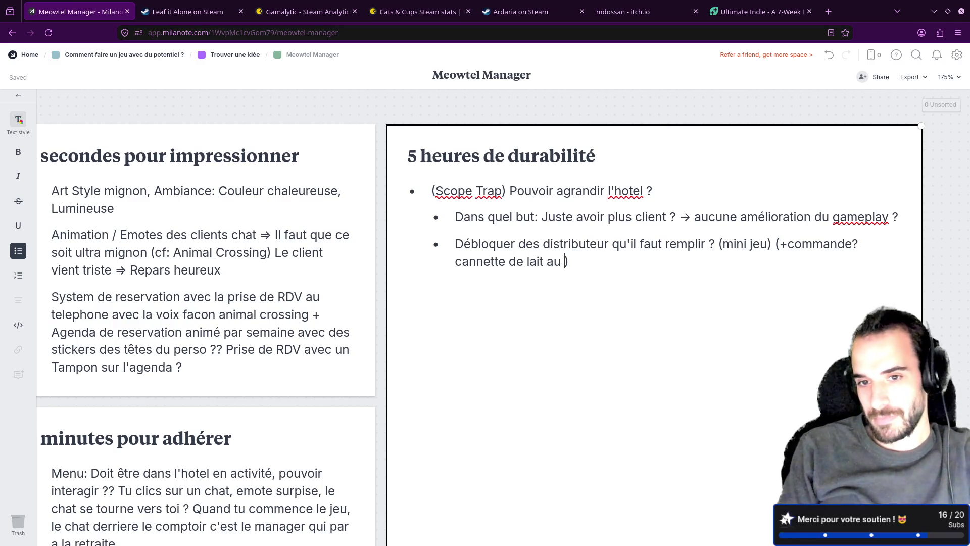
- End the dispenser bullet with 'canette de lait saveur thon', correcting cannette to canette
{"action": "key", "text": "BackSpace"}
{"action": "type", "text": "aveur t"}
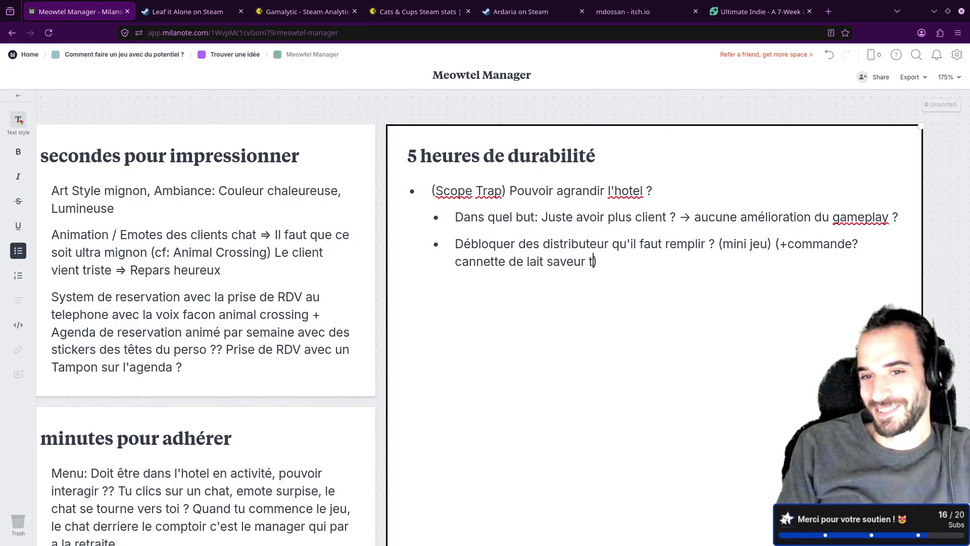
{"action": "type", "text": "hon"}
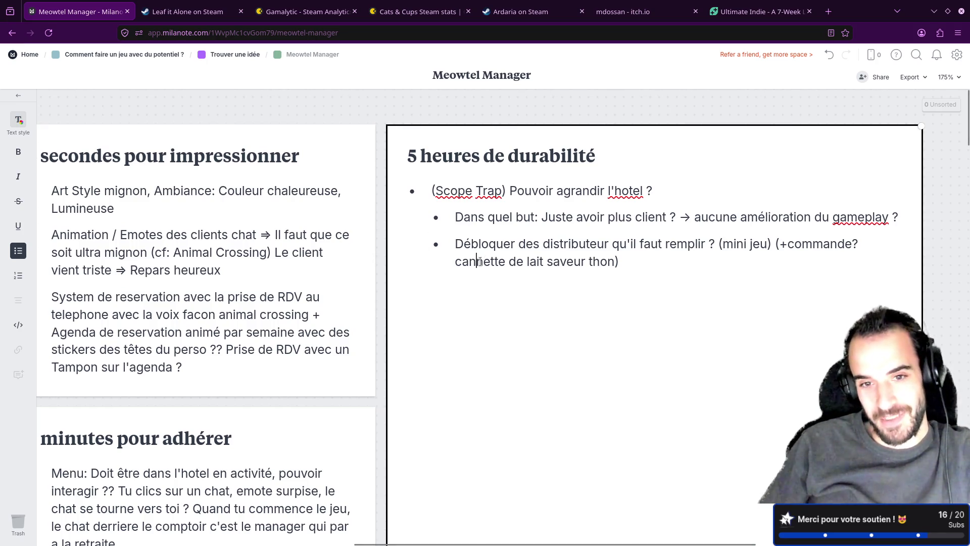
{"action": "left_click", "coordinate": [478, 261]}
{"action": "key", "text": "BackSpace"}
{"action": "left_click", "coordinate": [644, 265]}
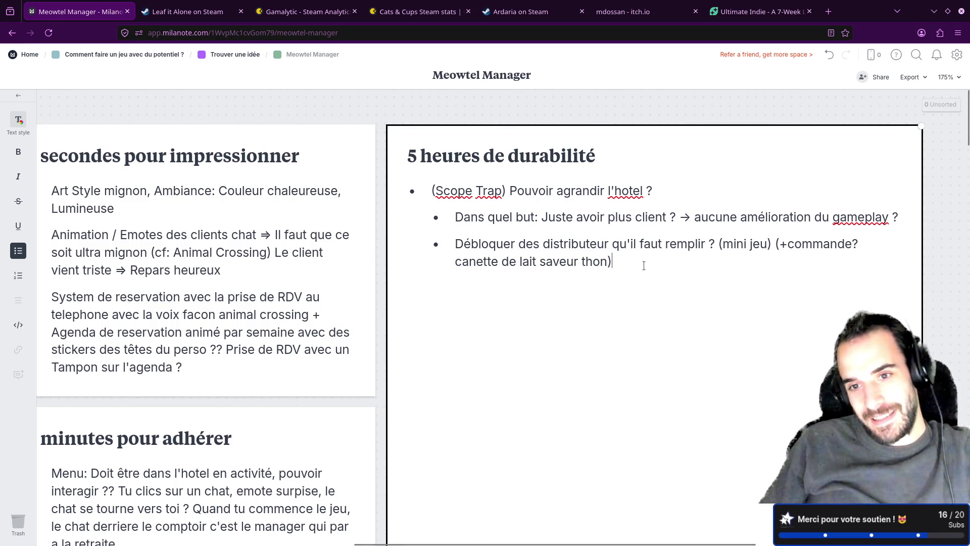
- Start an empty bullet below the tuna-flavoured milk can line
{"action": "key", "text": "Return"}
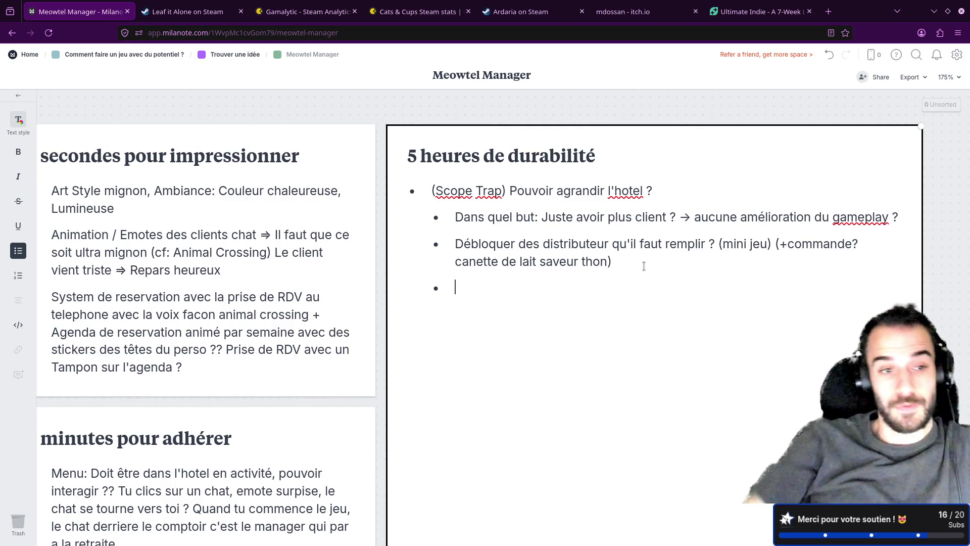
{"action": "scroll", "coordinate": [328, 301], "scroll_direction": "down", "scroll_amount": 5}
{"action": "scroll", "coordinate": [337, 296], "scroll_direction": "down", "scroll_amount": 5}
{"action": "scroll", "coordinate": [567, 223], "scroll_direction": "up", "scroll_amount": 8}
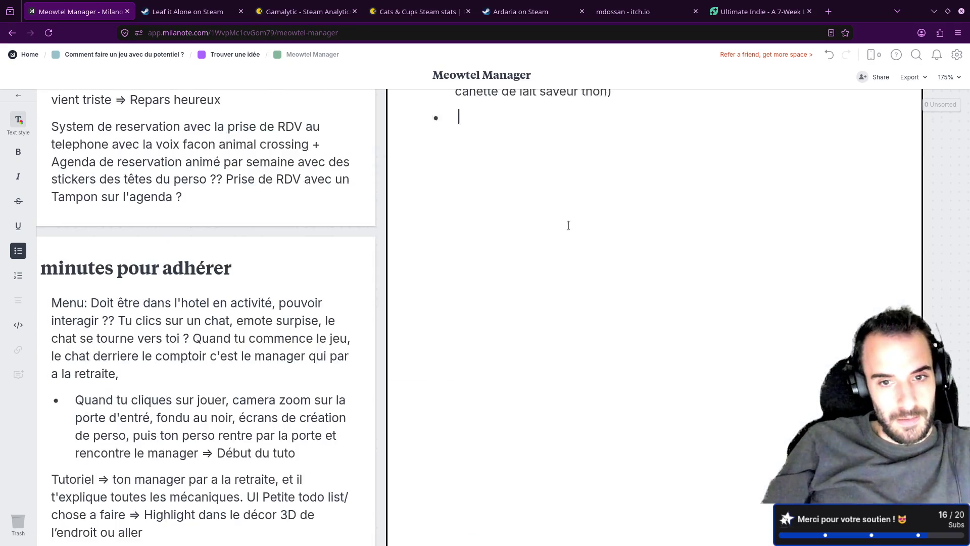
{"action": "scroll", "coordinate": [623, 279], "scroll_direction": "down", "scroll_amount": 4}
{"action": "scroll", "coordinate": [623, 278], "scroll_direction": "down", "scroll_amount": 3}
{"action": "scroll", "coordinate": [342, 307], "scroll_direction": "down", "scroll_amount": 1}
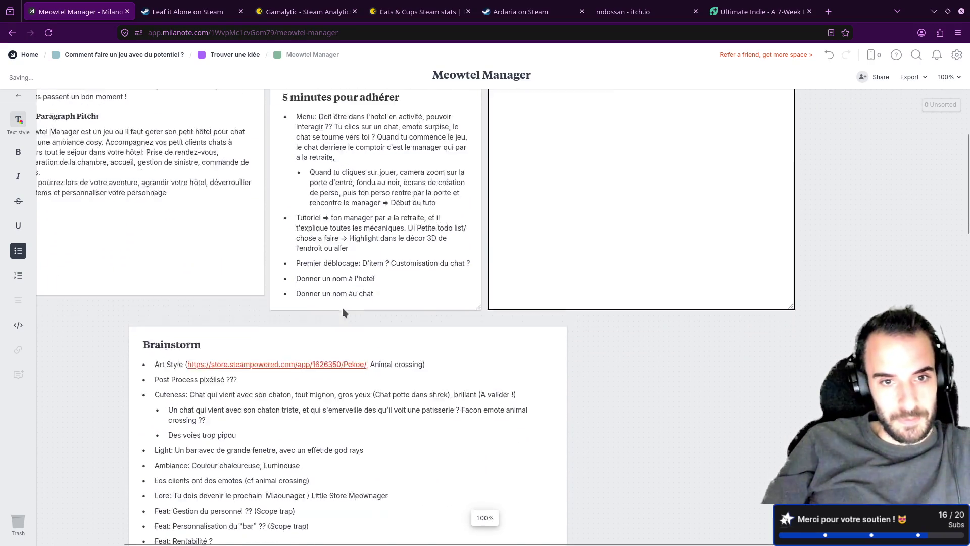
{"action": "scroll", "coordinate": [348, 300], "scroll_direction": "down", "scroll_amount": 4}
{"action": "scroll", "coordinate": [349, 304], "scroll_direction": "down", "scroll_amount": 5}
{"action": "scroll", "coordinate": [349, 303], "scroll_direction": "down", "scroll_amount": 3}
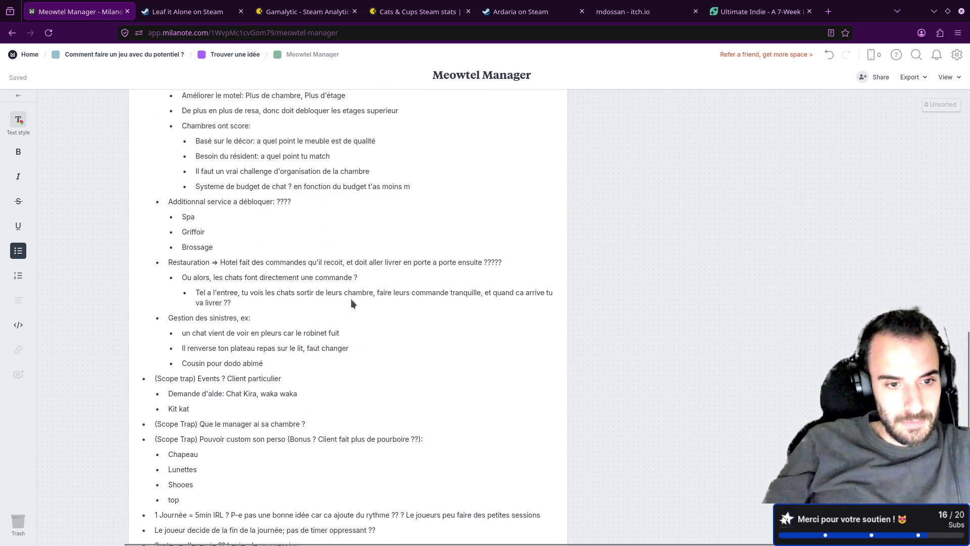
{"action": "scroll", "coordinate": [348, 303], "scroll_direction": "down", "scroll_amount": 3}
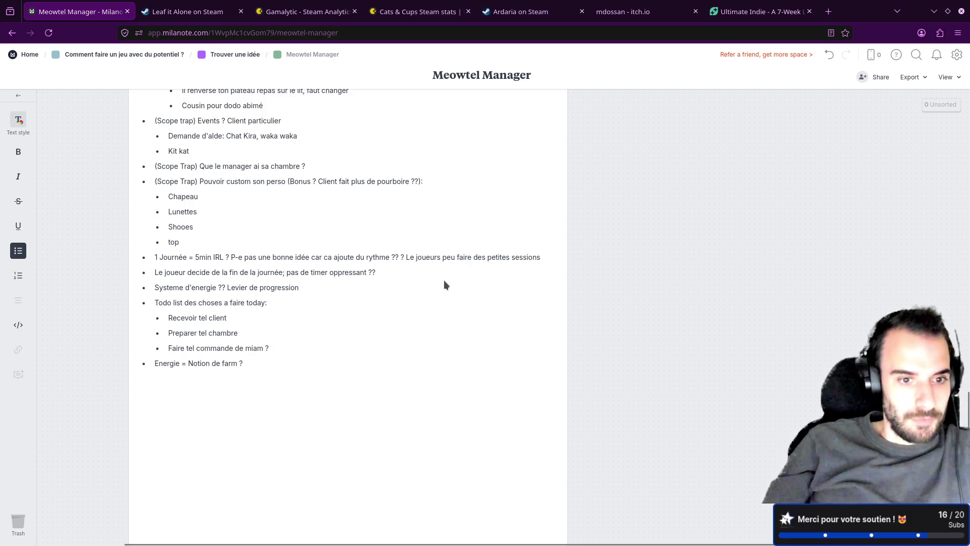
{"action": "scroll", "coordinate": [444, 285], "scroll_direction": "up", "scroll_amount": 1}
{"action": "scroll", "coordinate": [445, 284], "scroll_direction": "up", "scroll_amount": 3}
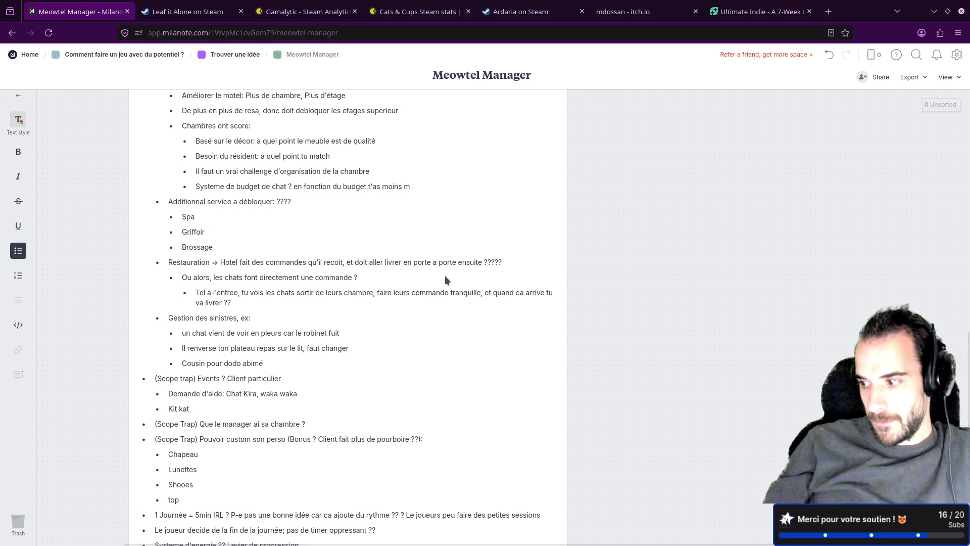
{"action": "scroll", "coordinate": [445, 275], "scroll_direction": "up", "scroll_amount": 5}
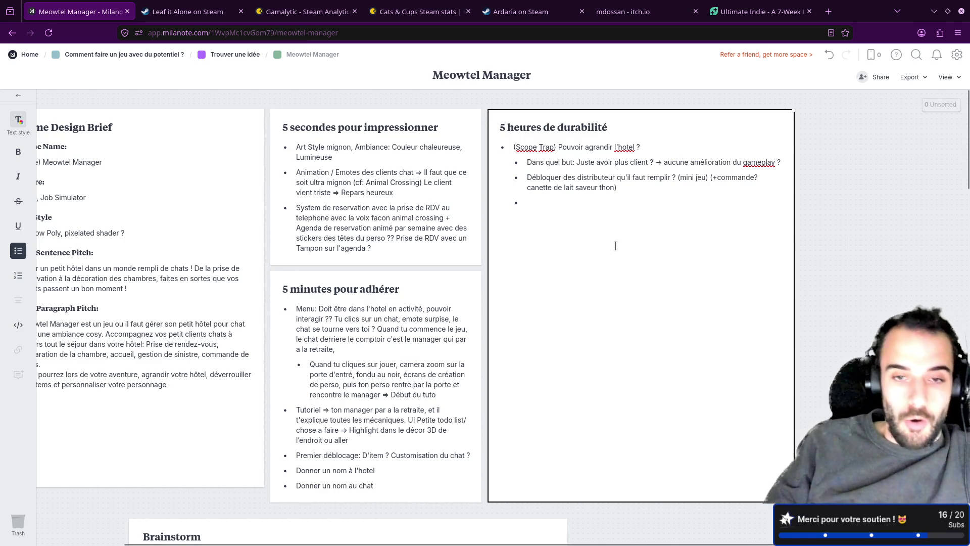
{"action": "scroll", "coordinate": [617, 246], "scroll_direction": "up", "scroll_amount": 5, "text": "ctrl"}
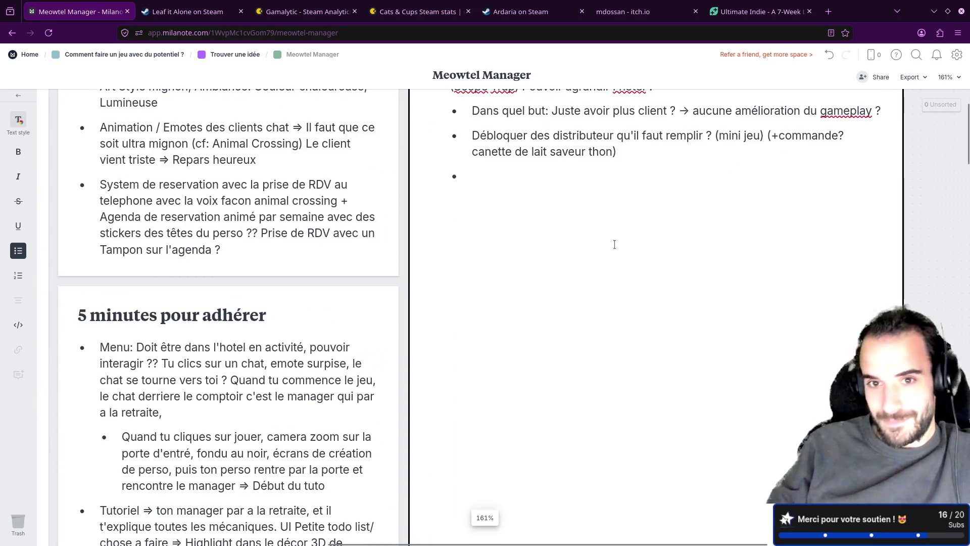
{"action": "left_click_drag", "start_coordinate": [924, 161], "coordinate": [908, 272]}
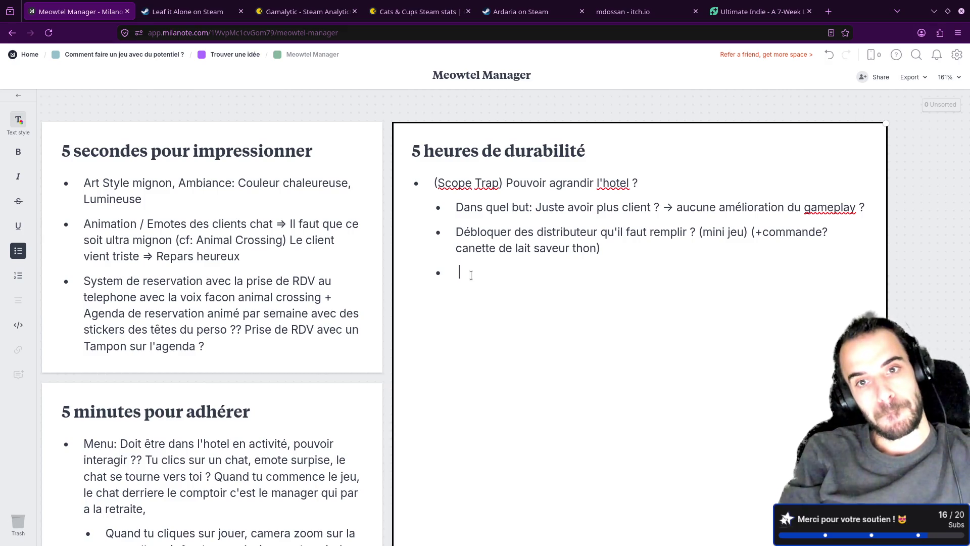
{"action": "type", "text": "..."}
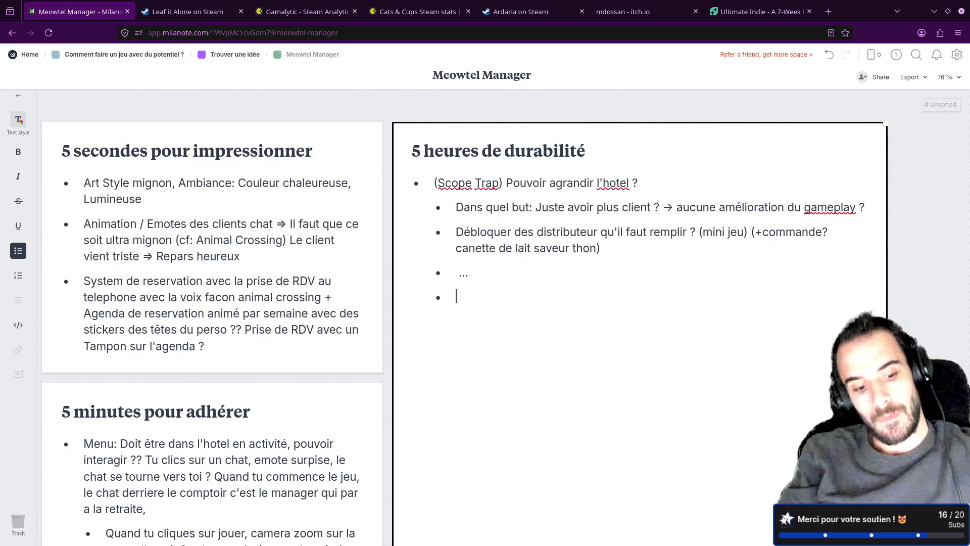
- Write the top-level 'Personnalisation du personnage' bullet with the missing n corrected
{"action": "key", "text": "shift+Tab"}
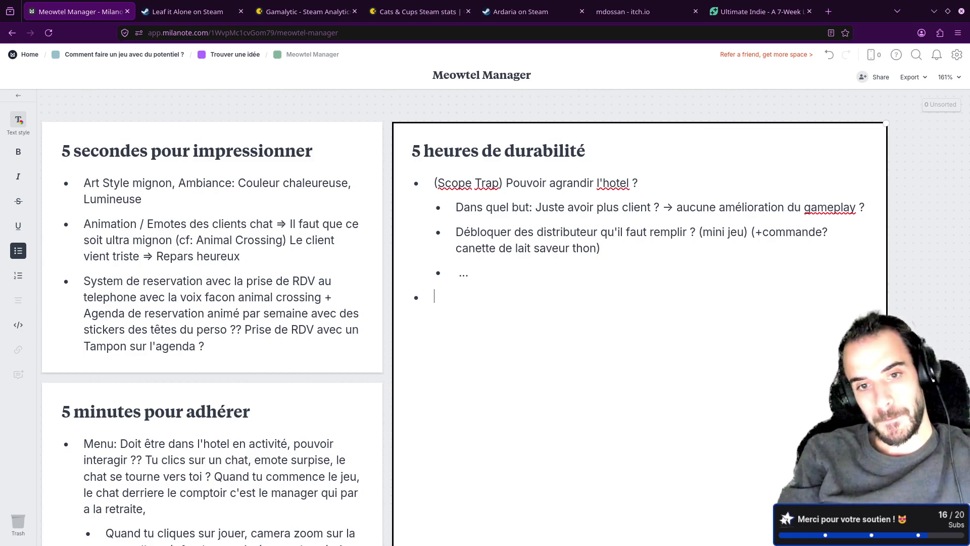
{"action": "type", "text": "D"}
{"action": "key", "text": "BackSpace"}
{"action": "type", "text": "Person"}
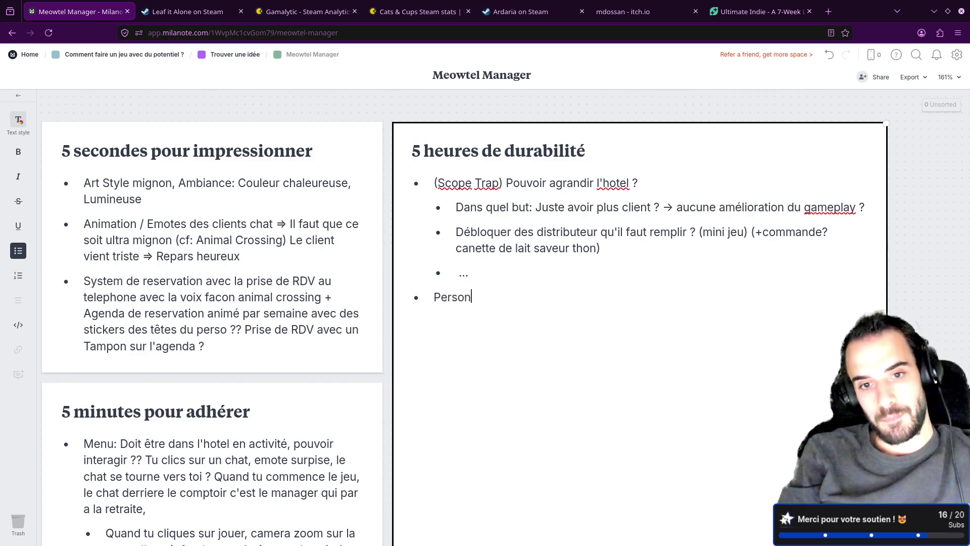
{"action": "type", "text": "alisation du "}
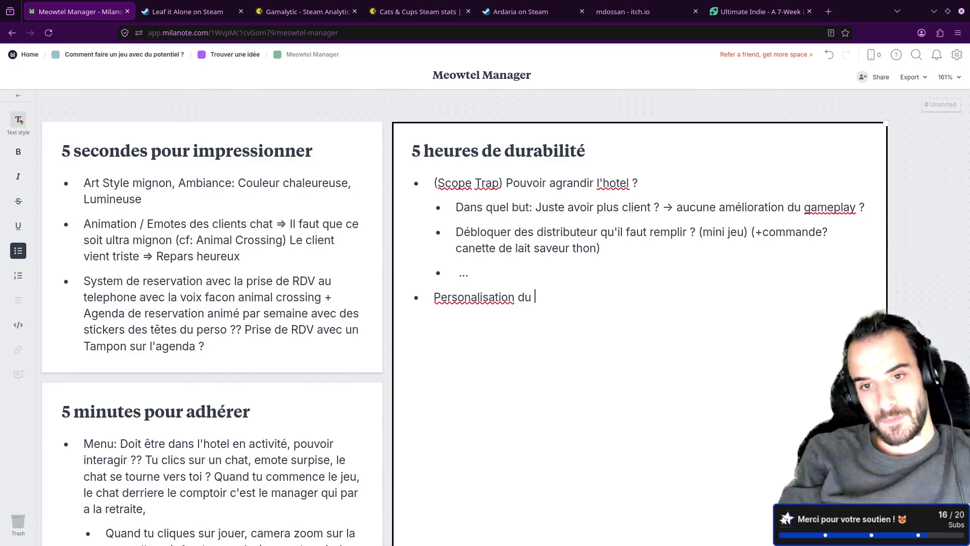
{"action": "type", "text": "personna"}
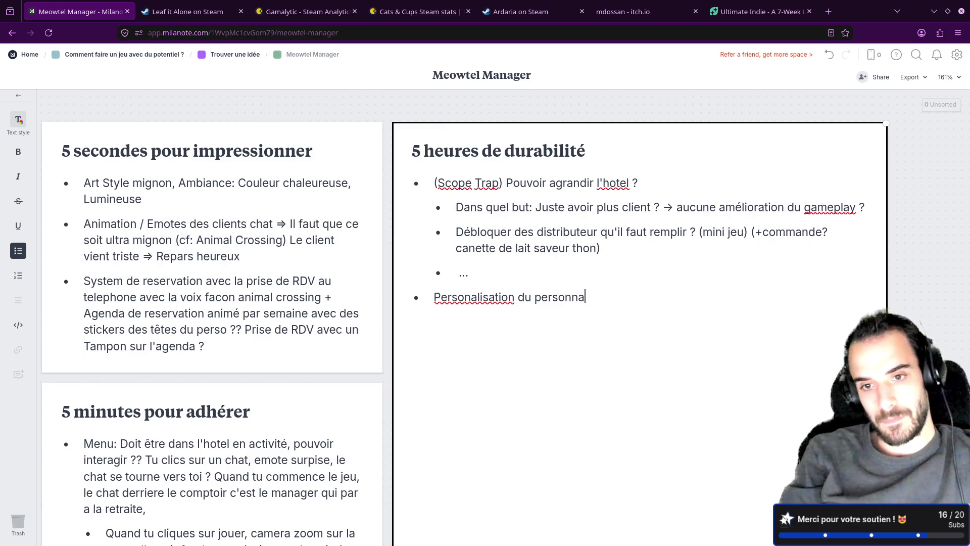
{"action": "type", "text": "ge"}
{"action": "left_click", "coordinate": [471, 297]}
{"action": "type", "text": "n"}
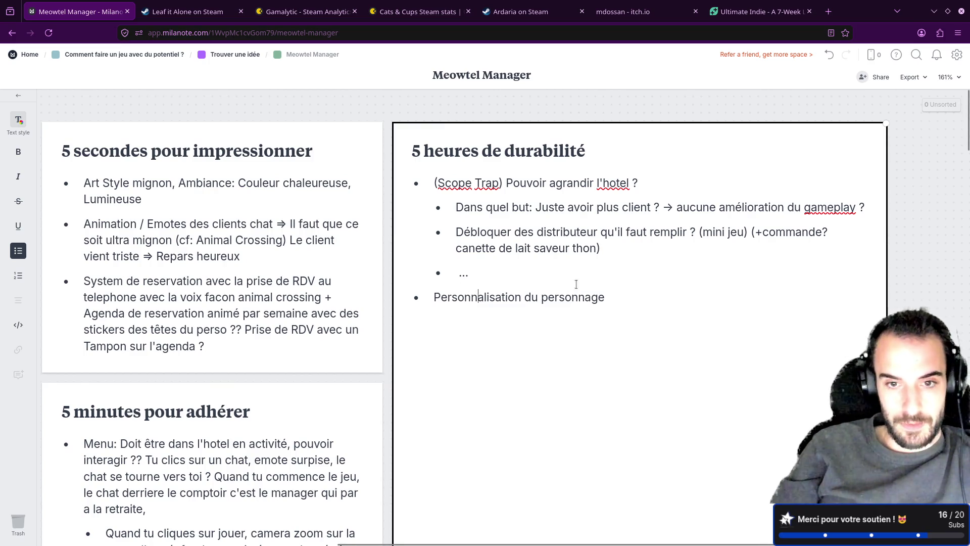
{"action": "left_click", "coordinate": [617, 297]}
{"action": "type", "text": ":"}
- Add an Outfit sub-bullet asking whether outfits are just custom or give bonuses
{"action": "key", "text": "Return"}
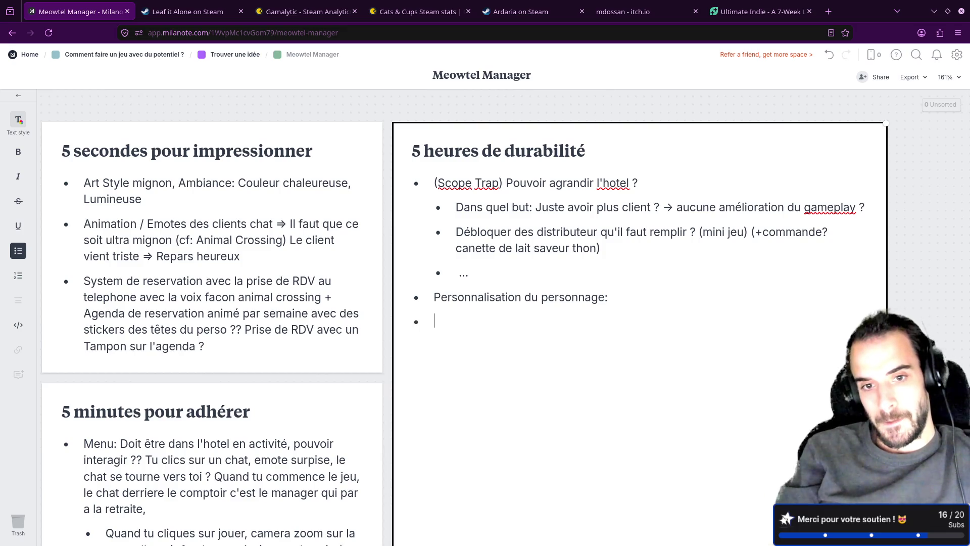
{"action": "key", "text": "Tab"}
{"action": "type", "text": "Out"}
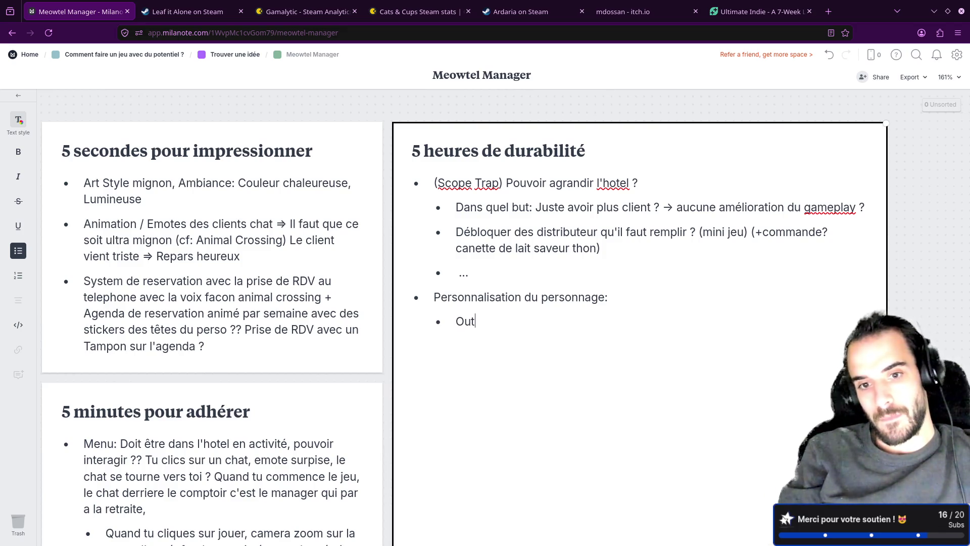
{"action": "type", "text": "fit "}
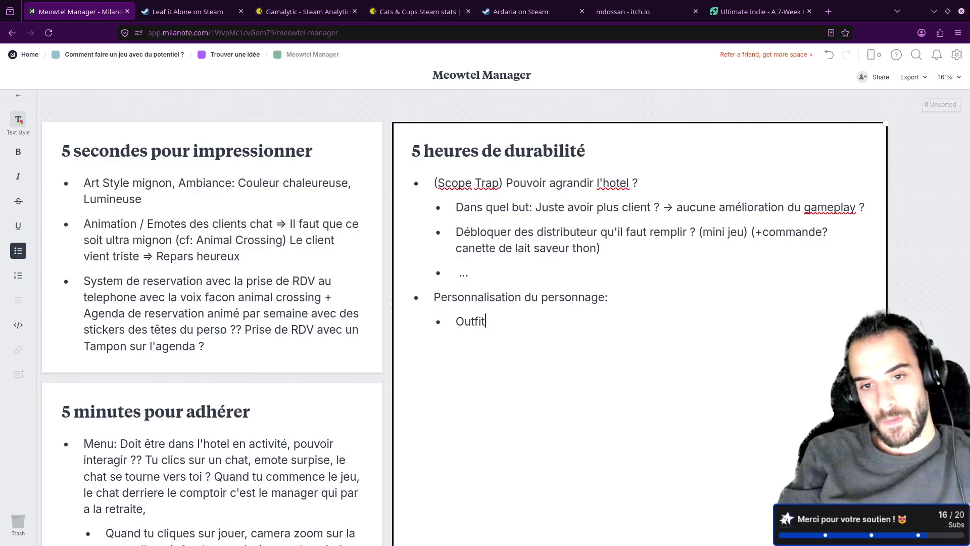
{"action": "type", "text": ">"}
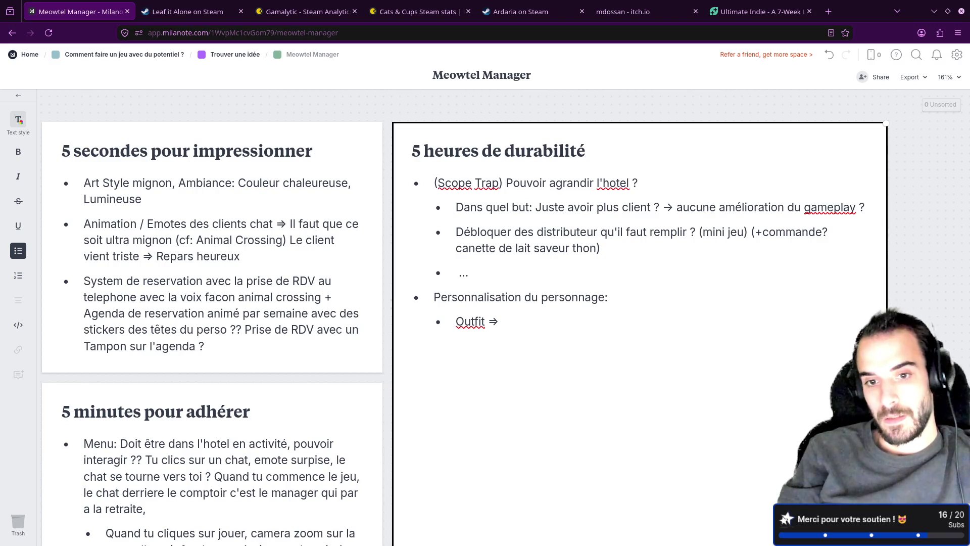
{"action": "type", "text": " Juste pour po"}
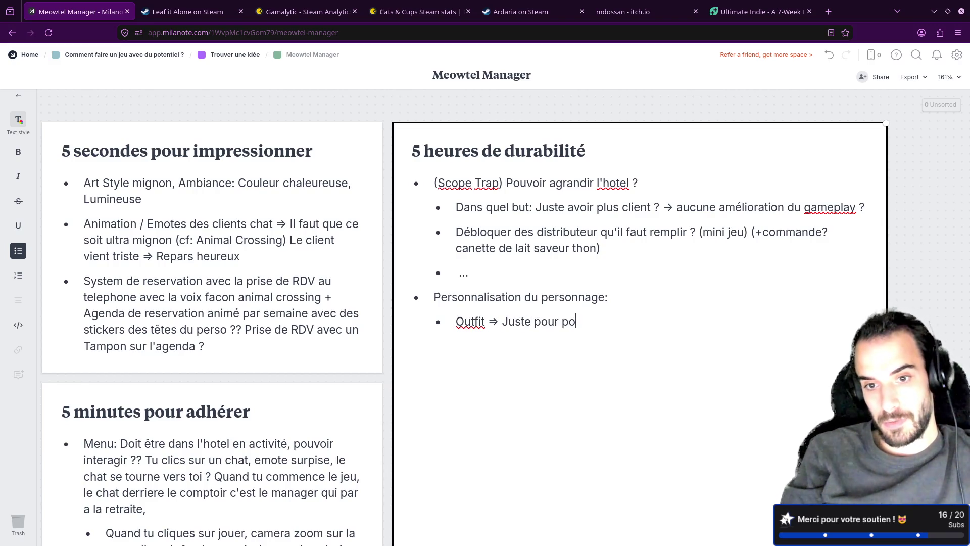
{"action": "key", "text": "BackSpace"}
{"action": "type", "text": "o"}
{"action": "key", "text": "BackSpace"}
{"action": "key", "text": "BackSpace"}
{"action": "type", "text": "cu"}
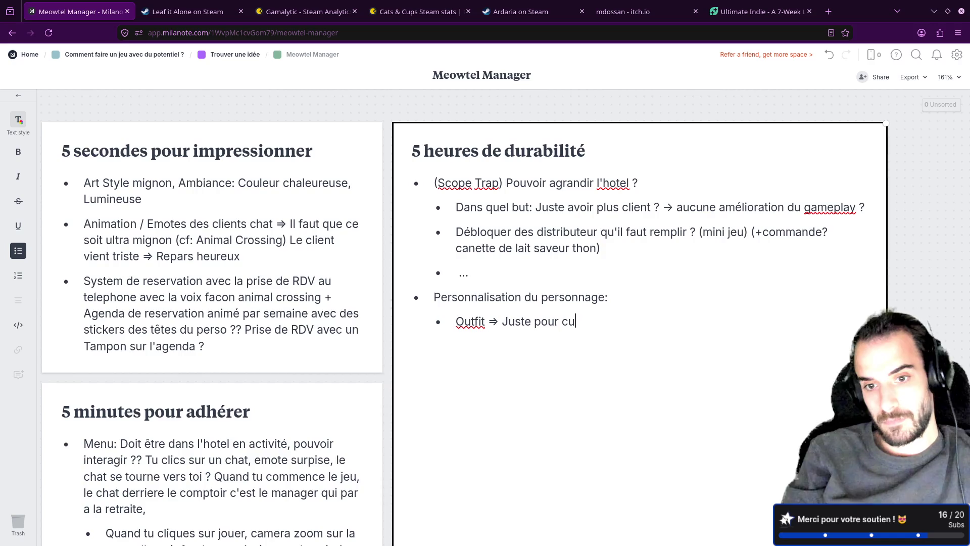
{"action": "type", "text": "stom ? Ou alors"}
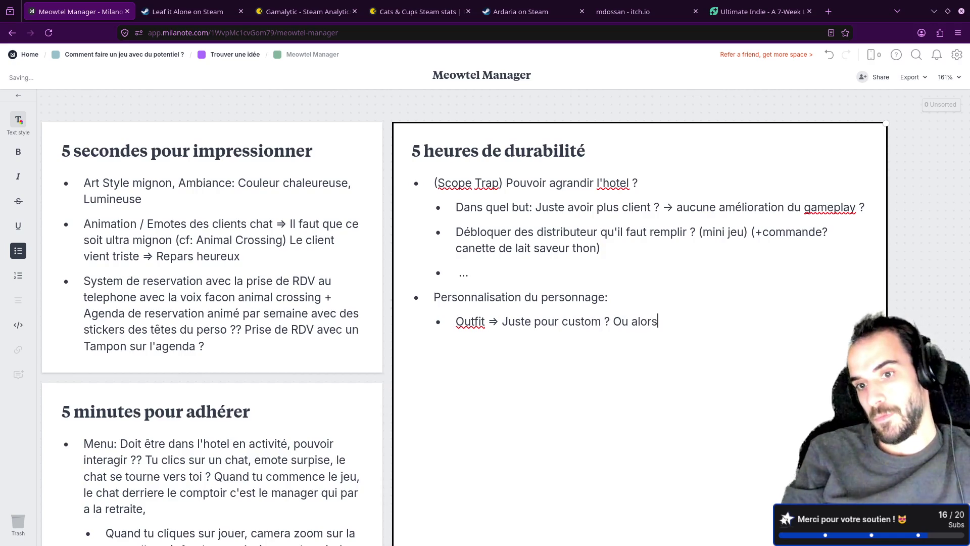
{"action": "type", "text": " bonus ave"}
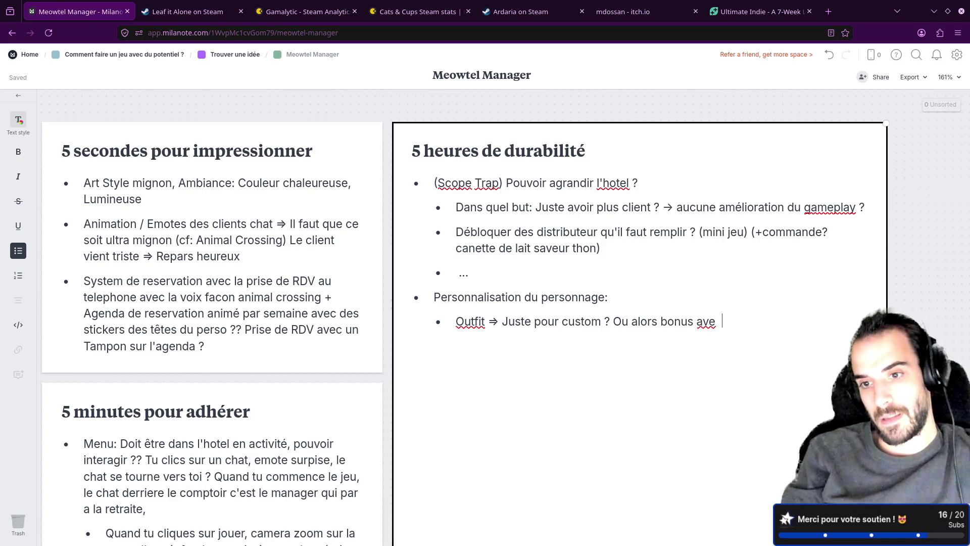
{"action": "type", "text": "c les outi"}
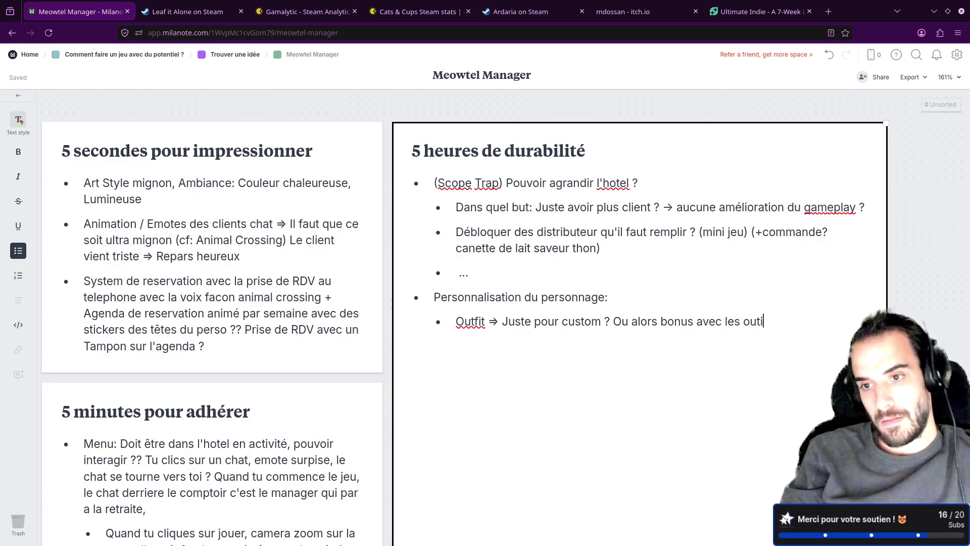
{"action": "type", "text": "fs ?"}
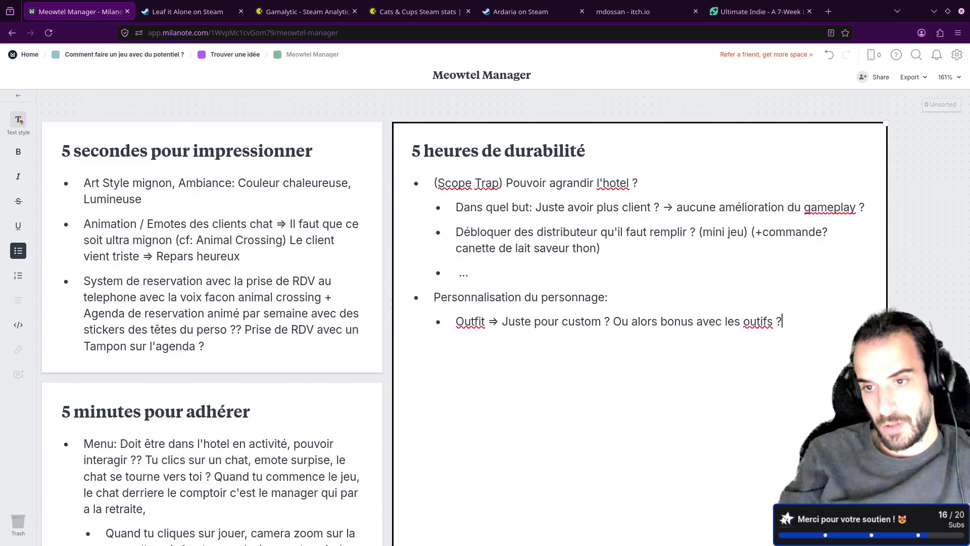
{"action": "key", "text": "BackSpace"}
{"action": "key", "text": "BackSpace"}
{"action": "key", "text": "BackSpace"}
{"action": "key", "text": "BackSpace"}
{"action": "key", "text": "BackSpace"}
{"action": "key", "text": "BackSpace"}
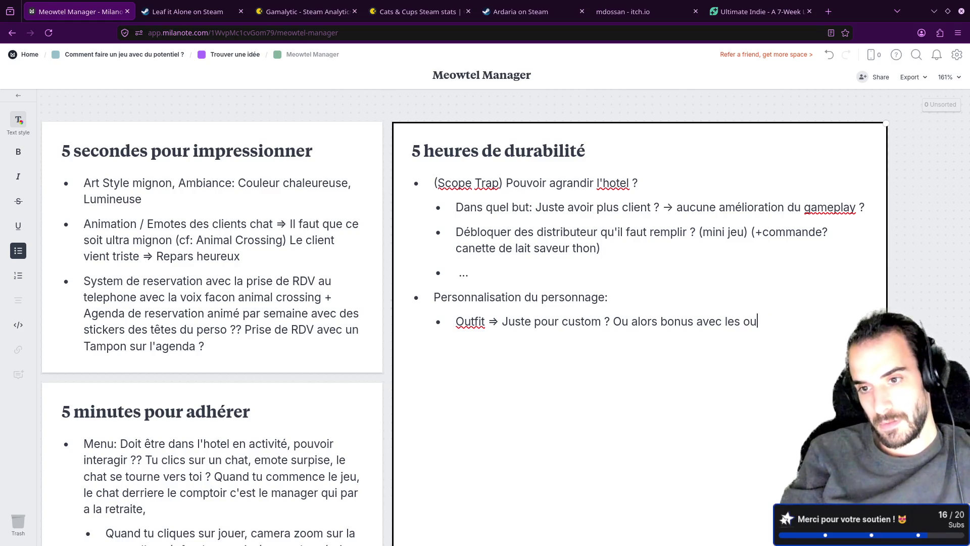
{"action": "type", "text": "tfit"}
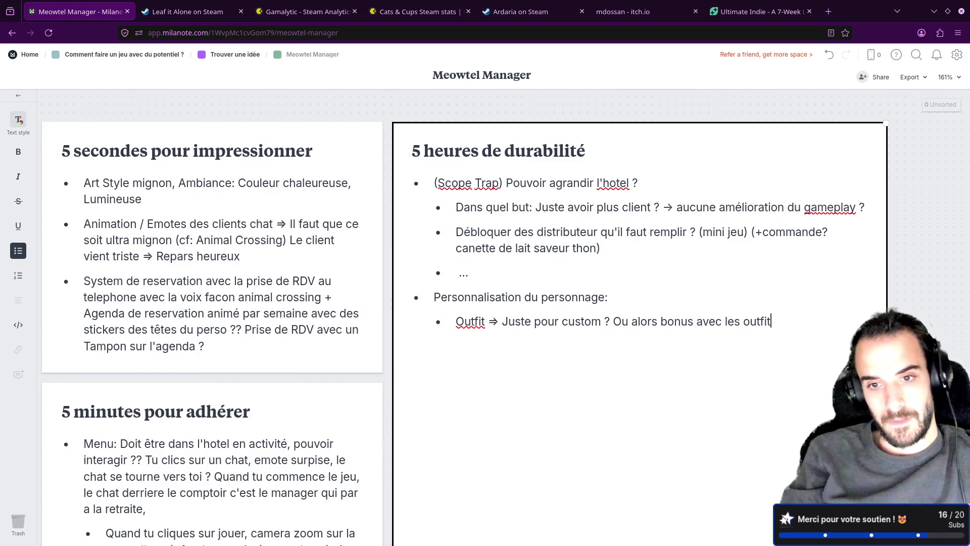
{"action": "type", "text": " ?"}
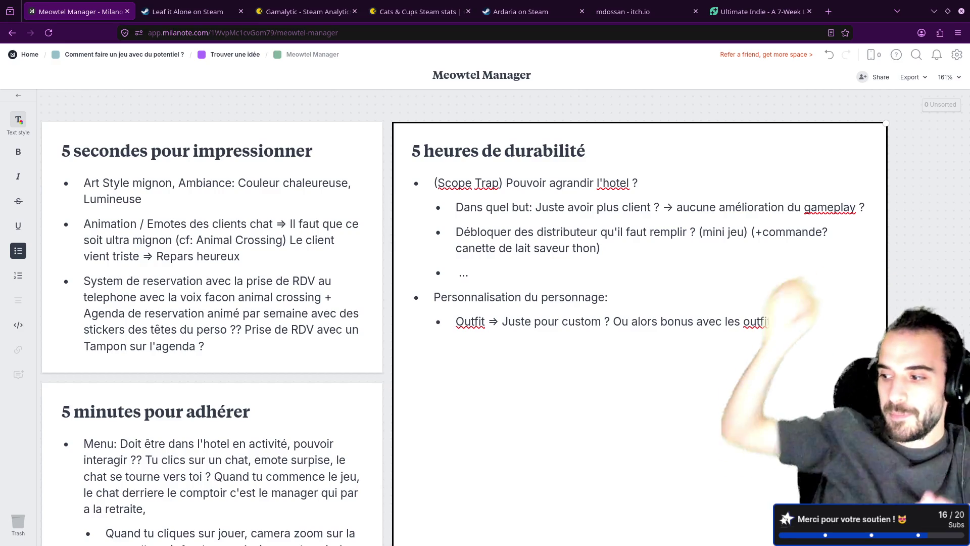
{"action": "scroll", "coordinate": [813, 385], "scroll_direction": "down", "scroll_amount": 3}
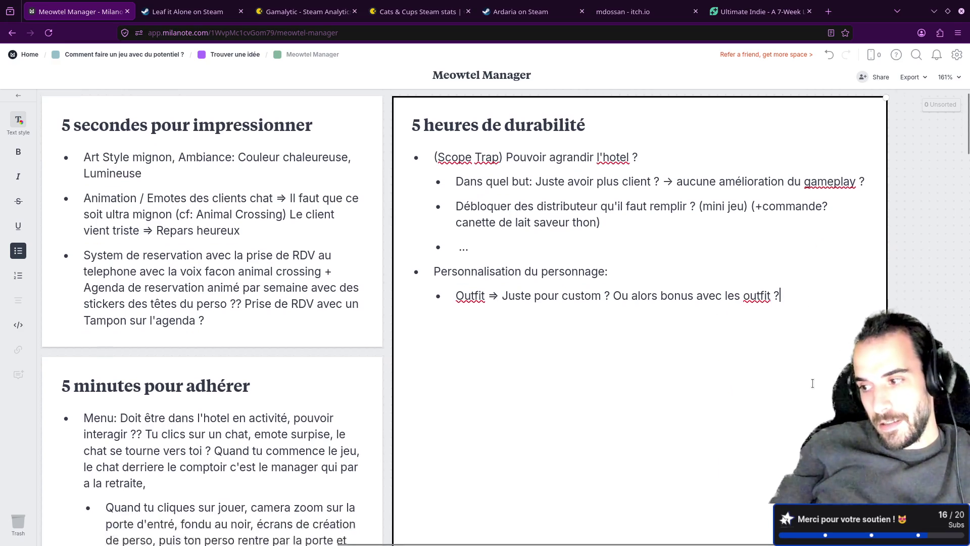
{"action": "scroll", "coordinate": [732, 354], "scroll_direction": "up", "scroll_amount": 3}
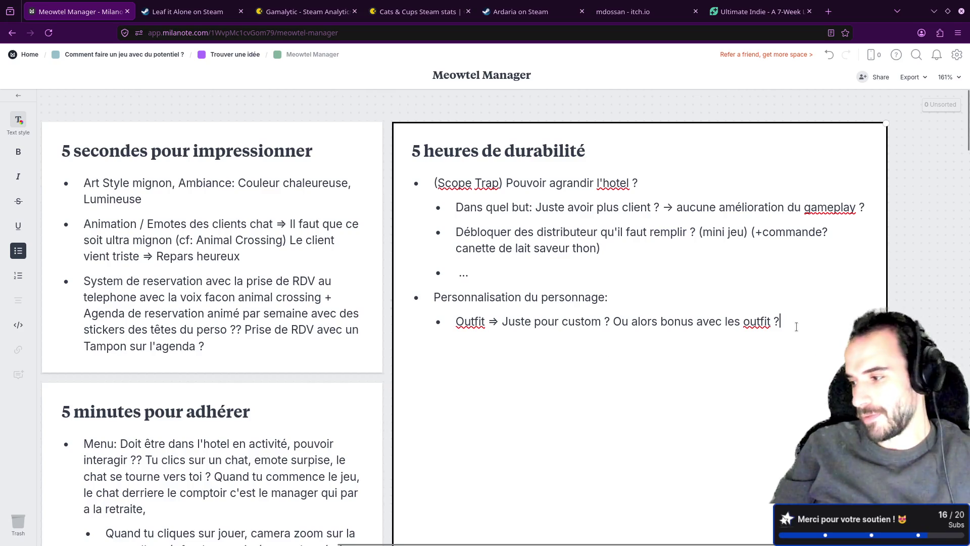
- Start an empty bullet below the Outfit line, highlighting part of the Personnalisation line
{"action": "key", "text": "Return"}
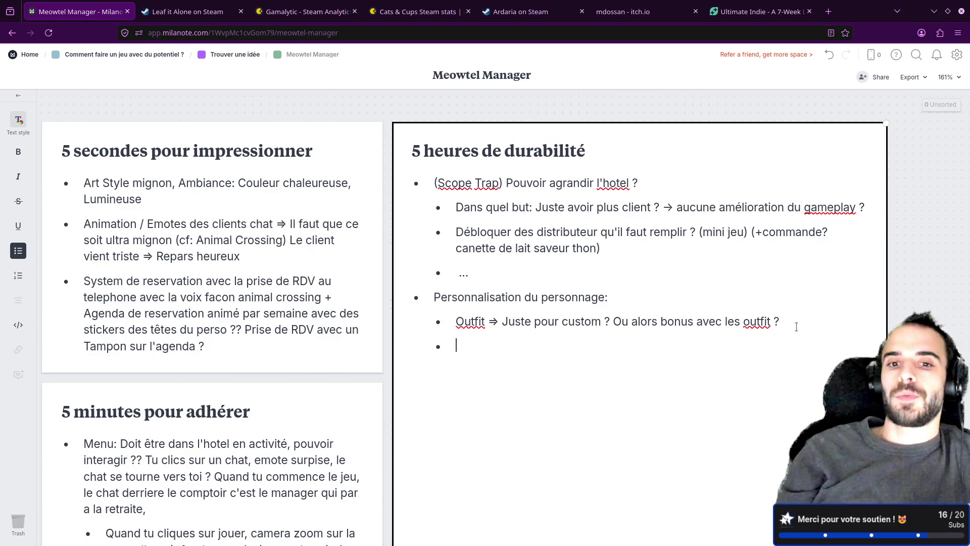
{"action": "scroll", "coordinate": [684, 327], "scroll_direction": "down", "scroll_amount": 1}
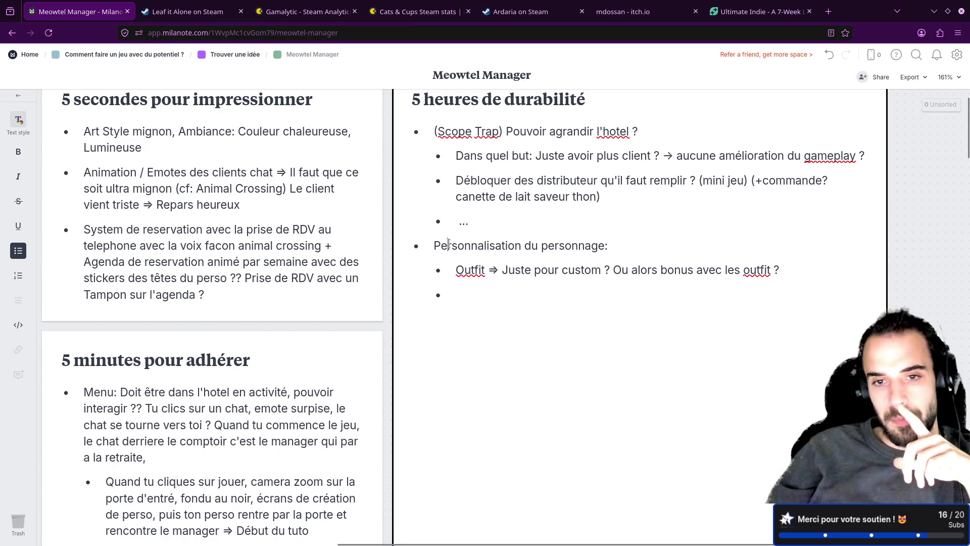
{"action": "left_click_drag", "start_coordinate": [448, 246], "coordinate": [502, 246]}
- Write the 'Histoire avec le manager ? Il vient te revoir souvent pour noter l'hotel ??' bullet, fixing typos
{"action": "left_click_drag", "start_coordinate": [476, 131], "coordinate": [597, 131]}
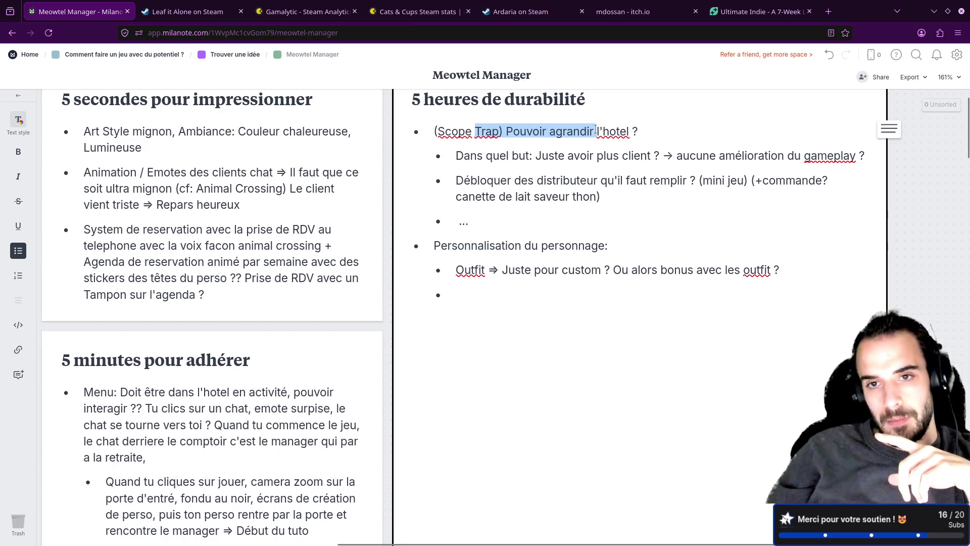
{"action": "left_click_drag", "start_coordinate": [434, 246], "coordinate": [591, 247]}
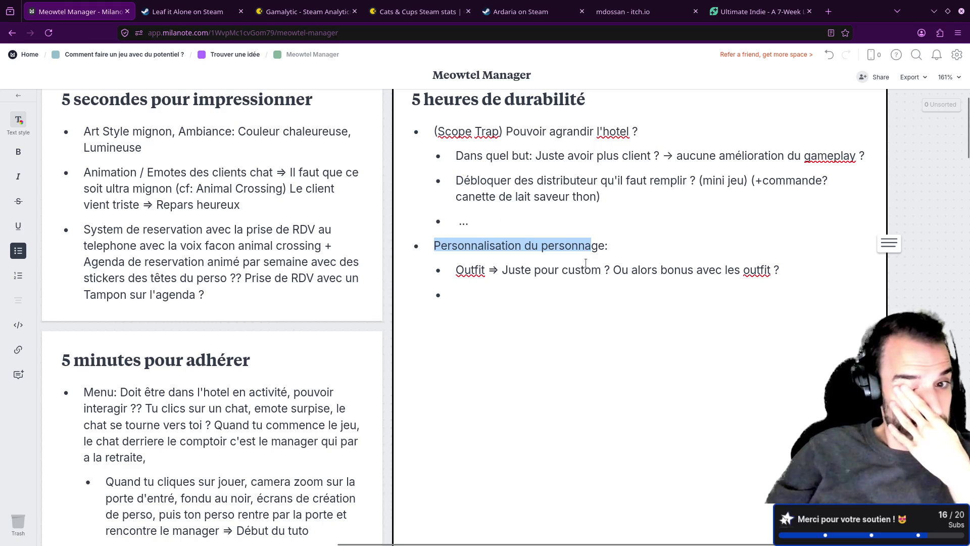
{"action": "left_click", "coordinate": [492, 291]}
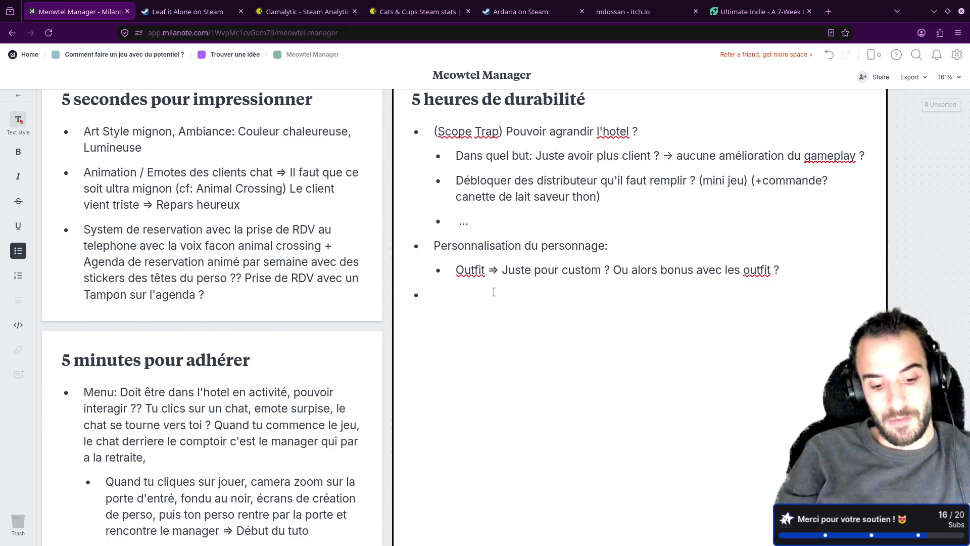
{"action": "type", "text": "Histoire av"}
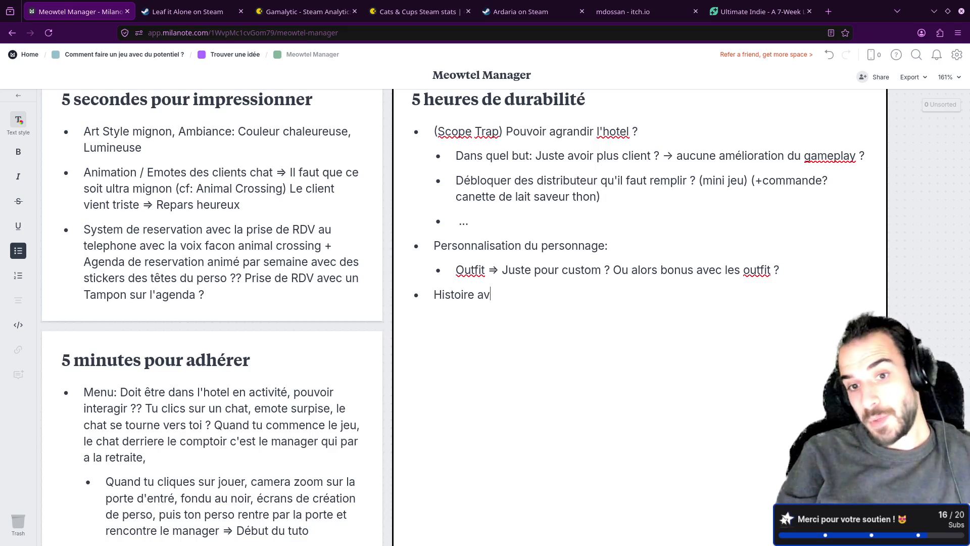
{"action": "type", "text": "ec le mana"}
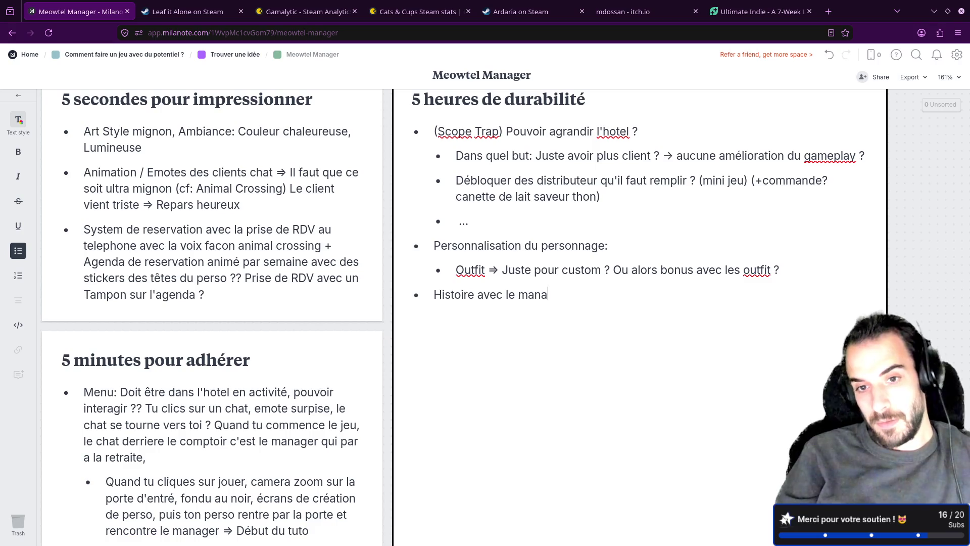
{"action": "type", "text": "ger ? Il"}
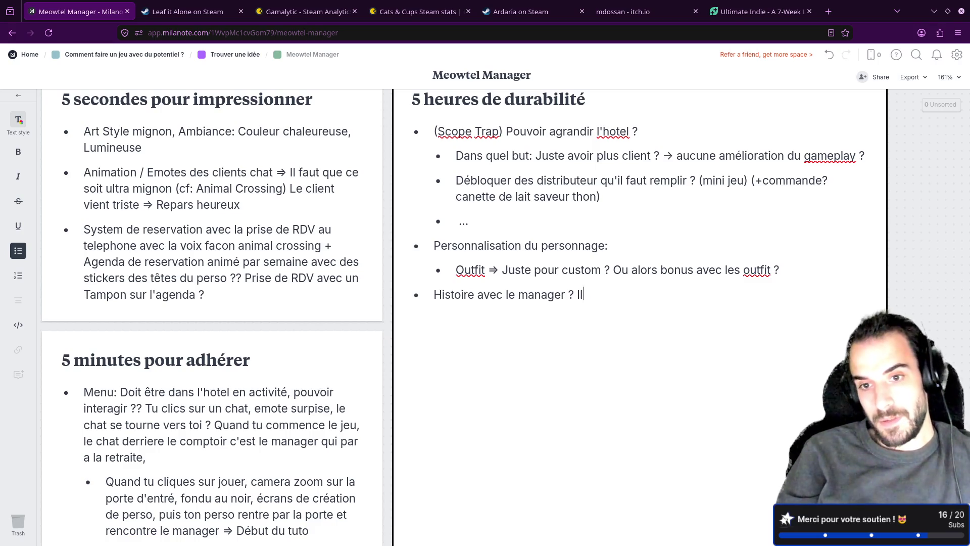
{"action": "type", "text": " vient de"}
{"action": "key", "text": "BackSpace"}
{"action": "key", "text": "BackSpace"}
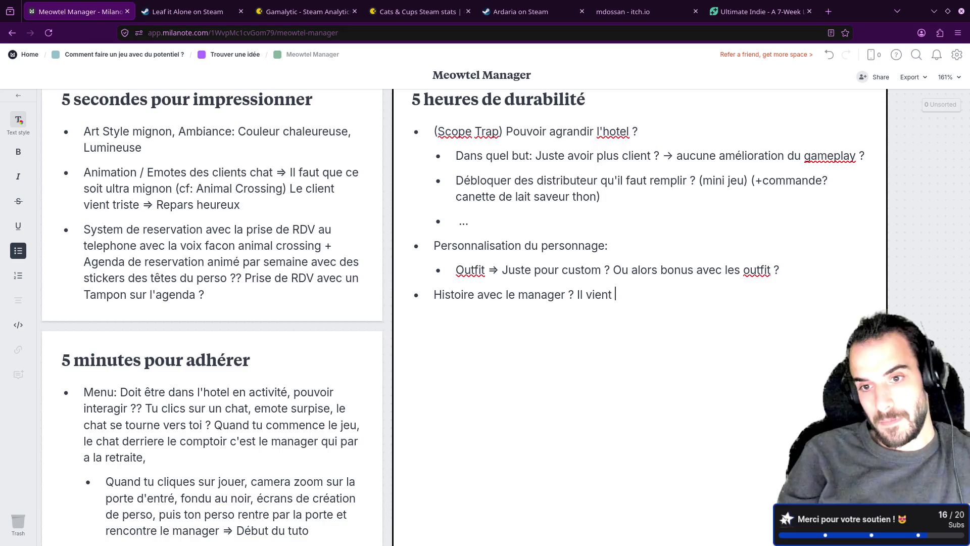
{"action": "type", "text": "te revoir souvent"}
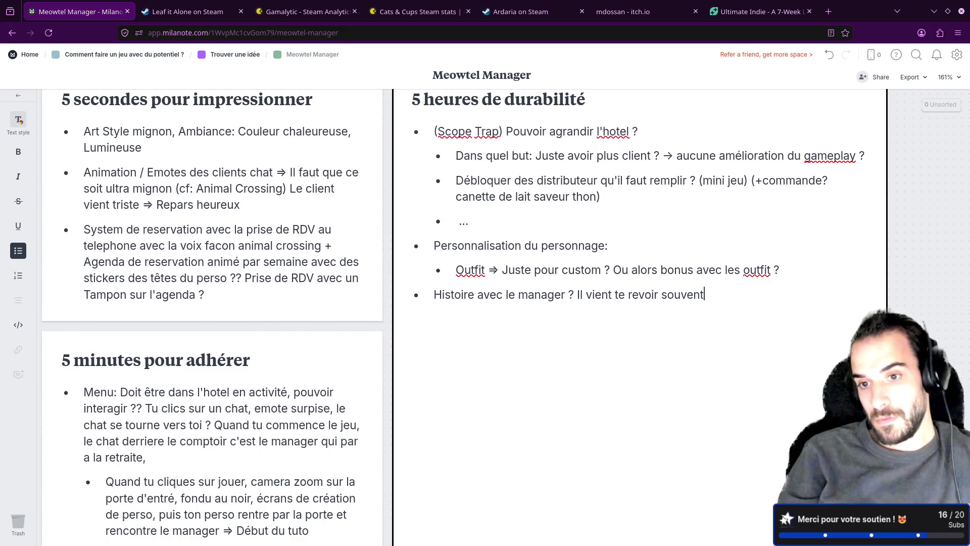
{"action": "type", "text": " pur no"}
{"action": "key", "text": "BackSpace"}
{"action": "key", "text": "BackSpace"}
{"action": "key", "text": "BackSpace"}
{"action": "key", "text": "BackSpace"}
{"action": "key", "text": "BackSpace"}
{"action": "type", "text": "ou"}
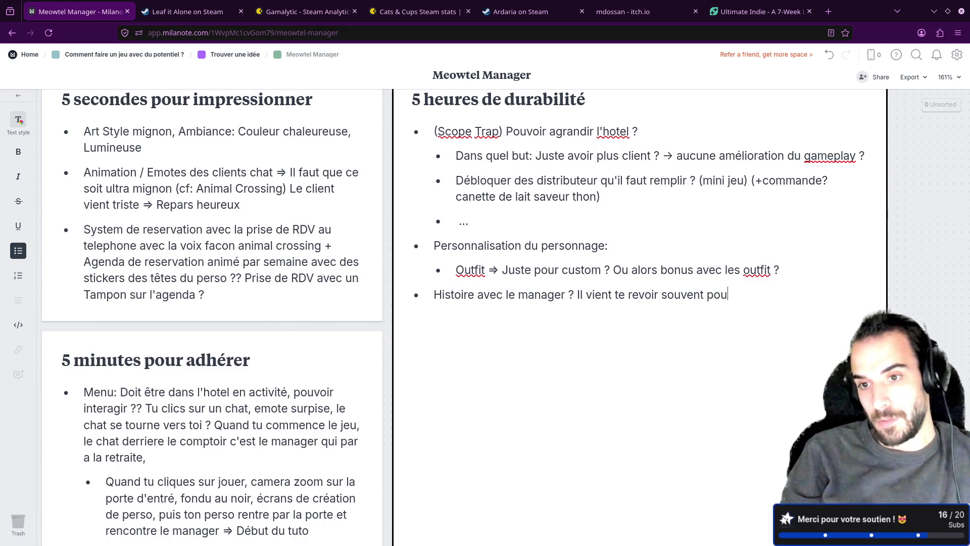
{"action": "type", "text": "r not"}
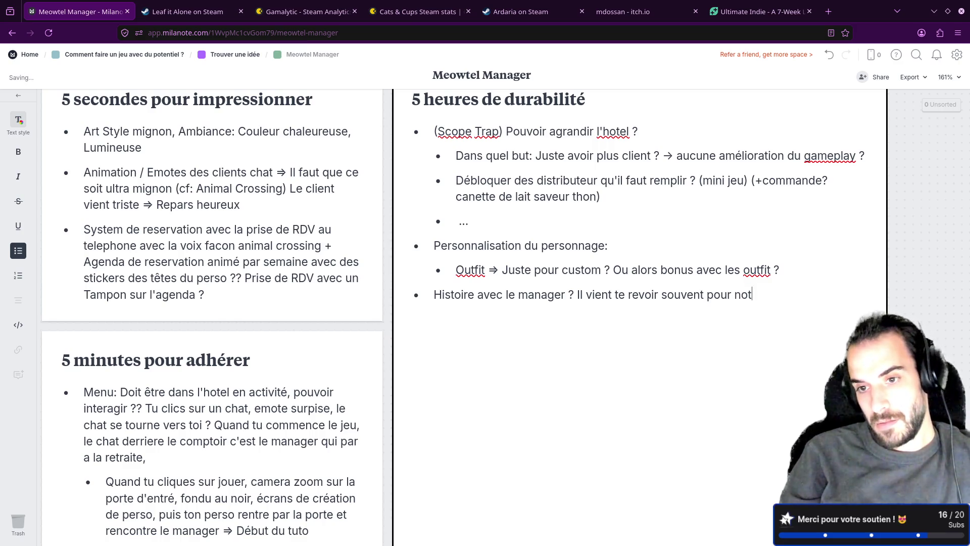
{"action": "type", "text": "er l'ho"}
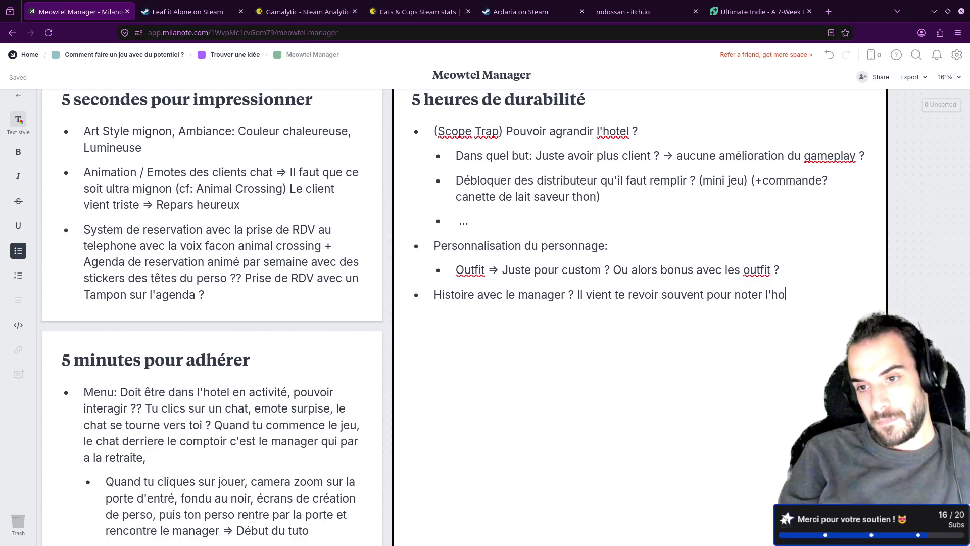
{"action": "type", "text": "tel ??"}
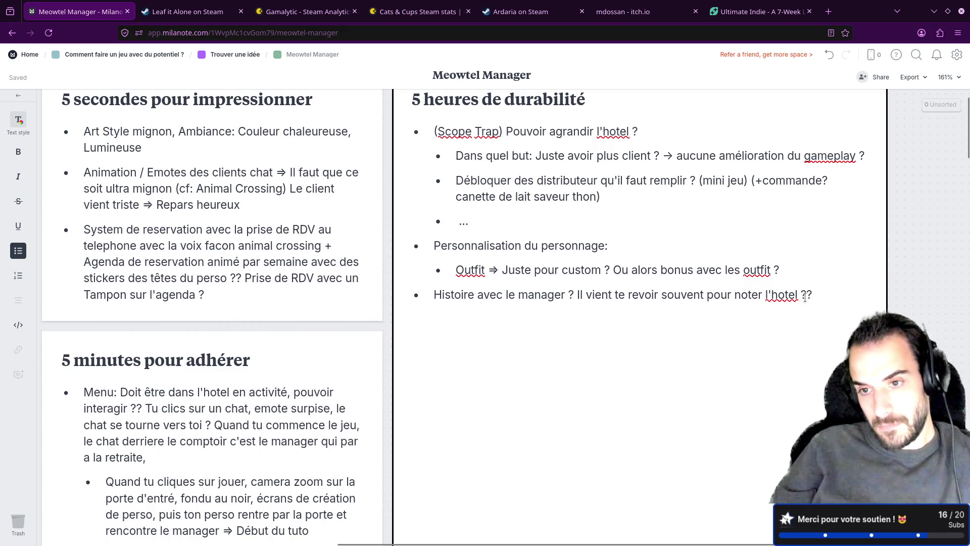
- Correct hotel to 'hôtel' via the spelling suggestion, then review the Scope Trap, Personnalisation and Histoire lines
{"action": "right_click", "coordinate": [782, 296]}
{"action": "left_click", "coordinate": [818, 31]}
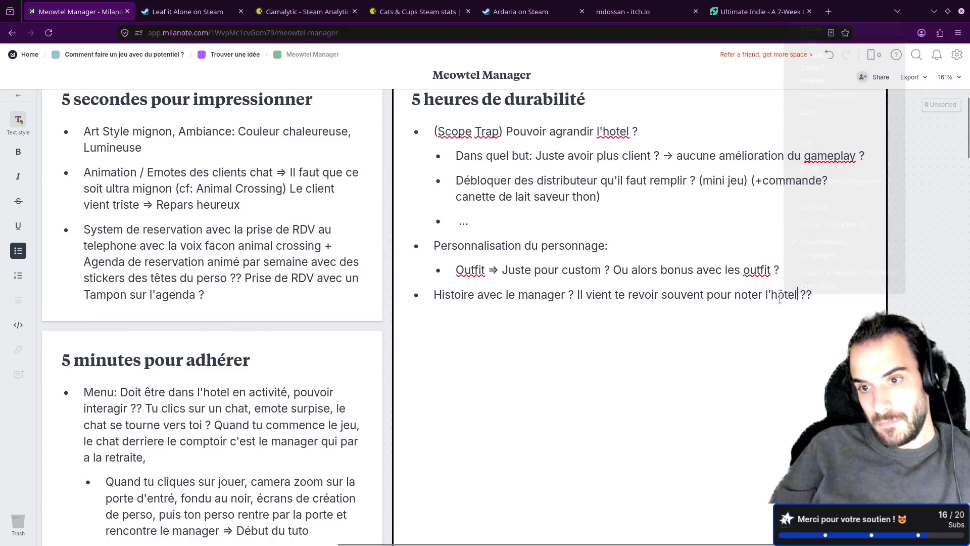
{"action": "left_click", "coordinate": [836, 290]}
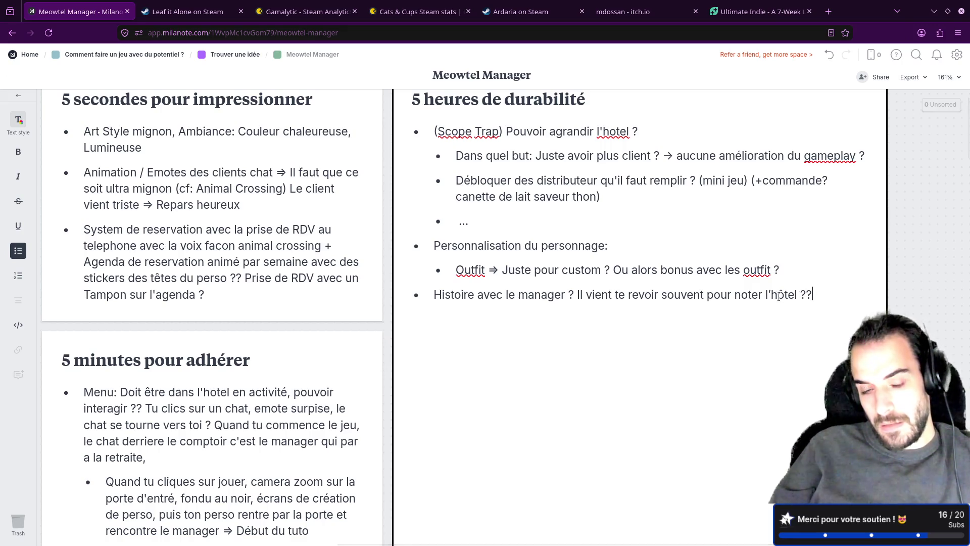
{"action": "left_click_drag", "start_coordinate": [433, 294], "coordinate": [578, 294]}
{"action": "left_click", "coordinate": [512, 240]}
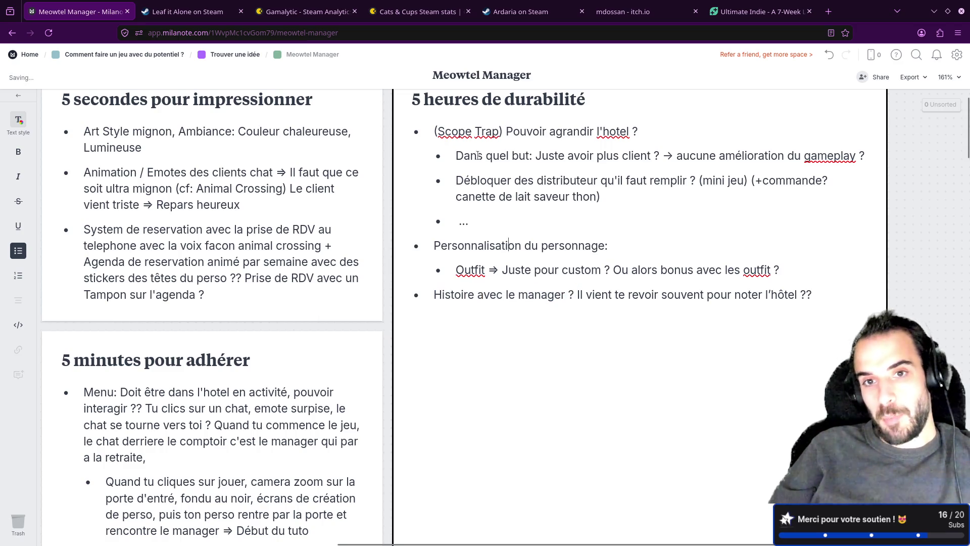
{"action": "left_click_drag", "start_coordinate": [457, 132], "coordinate": [638, 131]}
{"action": "left_click_drag", "start_coordinate": [434, 245], "coordinate": [558, 245]}
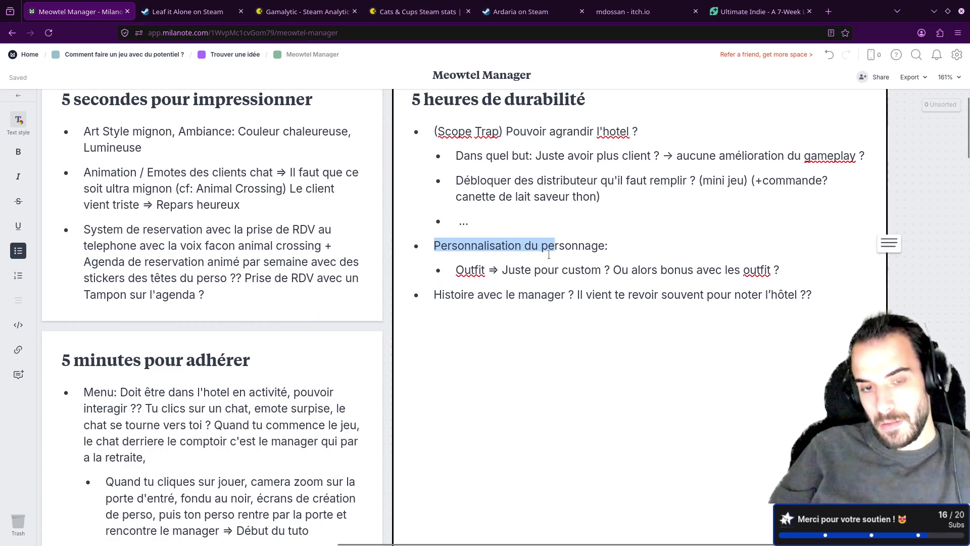
{"action": "left_click", "coordinate": [438, 294]}
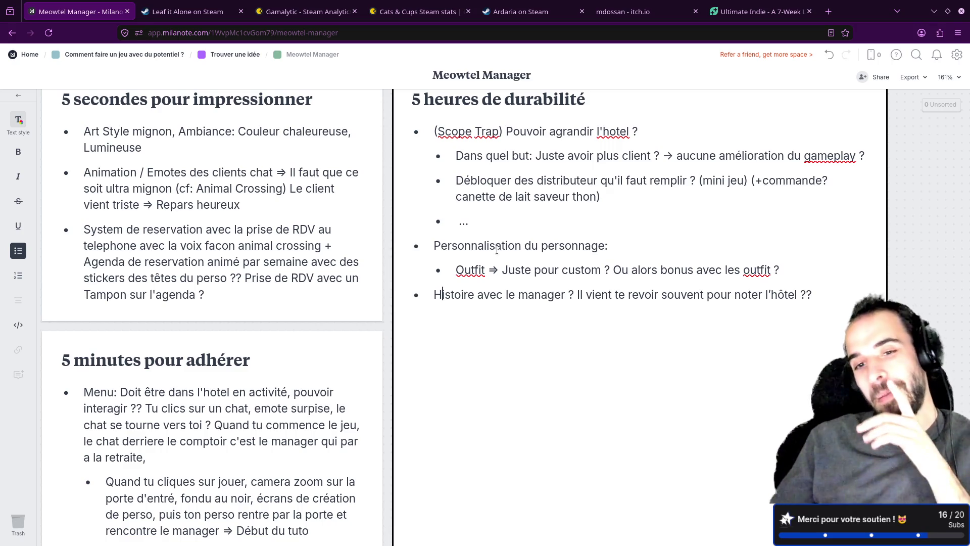
{"action": "scroll", "coordinate": [317, 295], "scroll_direction": "down", "scroll_amount": 1}
{"action": "scroll", "coordinate": [333, 273], "scroll_direction": "down", "scroll_amount": 10}
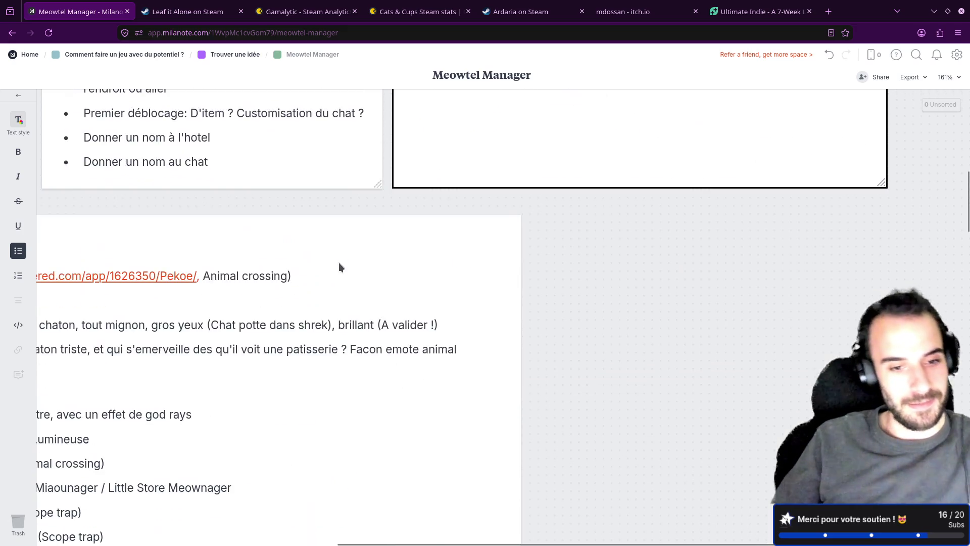
{"action": "scroll", "coordinate": [455, 288], "scroll_direction": "down", "scroll_amount": 1}
{"action": "scroll", "coordinate": [652, 280], "scroll_direction": "up", "scroll_amount": 9}
{"action": "scroll", "coordinate": [705, 258], "scroll_direction": "down", "scroll_amount": 5}
{"action": "scroll", "coordinate": [667, 270], "scroll_direction": "down", "scroll_amount": 5}
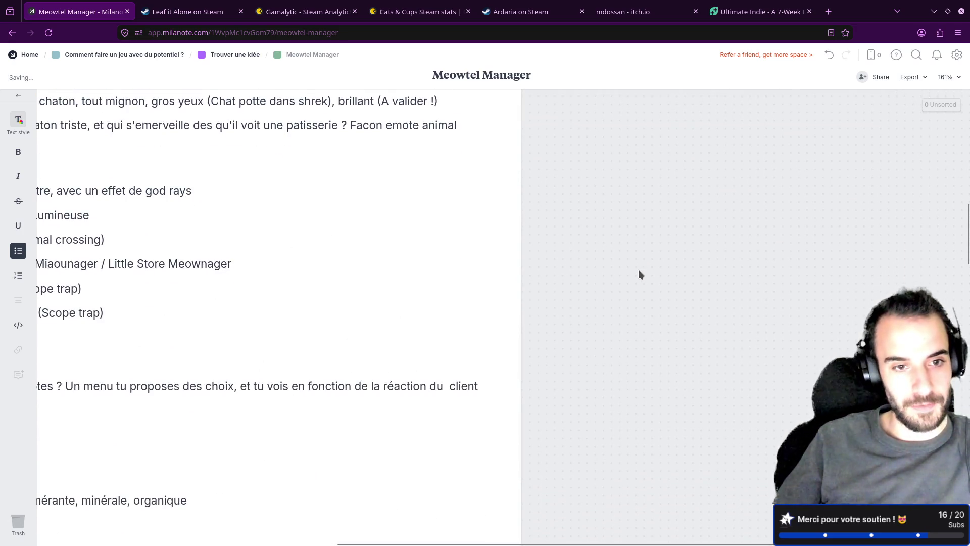
- Leave the durability card and review the sad-kitten and patisserie lines of the Brainstorm note
{"action": "left_click", "coordinate": [638, 272]}
{"action": "scroll", "coordinate": [606, 304], "scroll_direction": "left", "scroll_amount": 5}
{"action": "scroll", "coordinate": [606, 303], "scroll_direction": "up", "scroll_amount": 1}
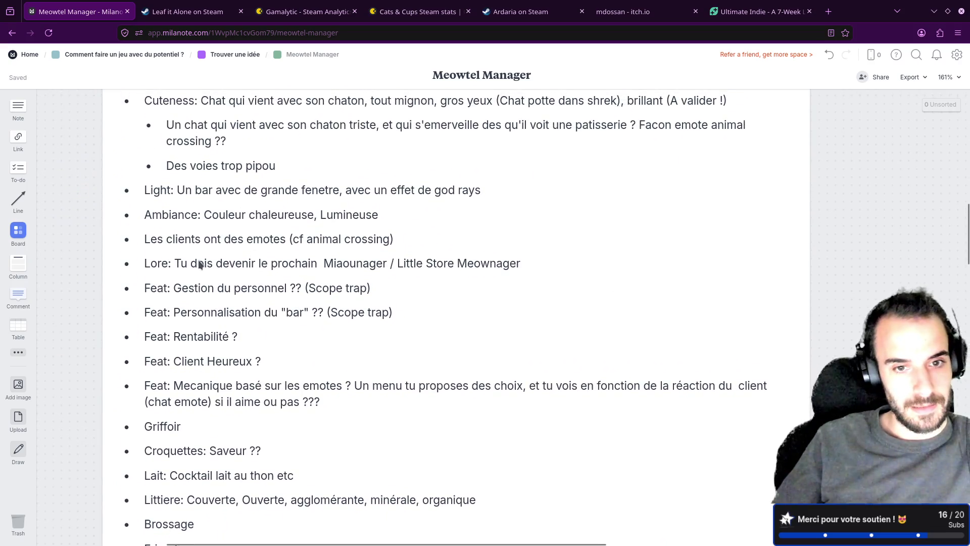
{"action": "scroll", "coordinate": [60, 175], "scroll_direction": "up", "scroll_amount": 1}
{"action": "scroll", "coordinate": [88, 254], "scroll_direction": "up", "scroll_amount": 2}
{"action": "left_click", "coordinate": [211, 232]}
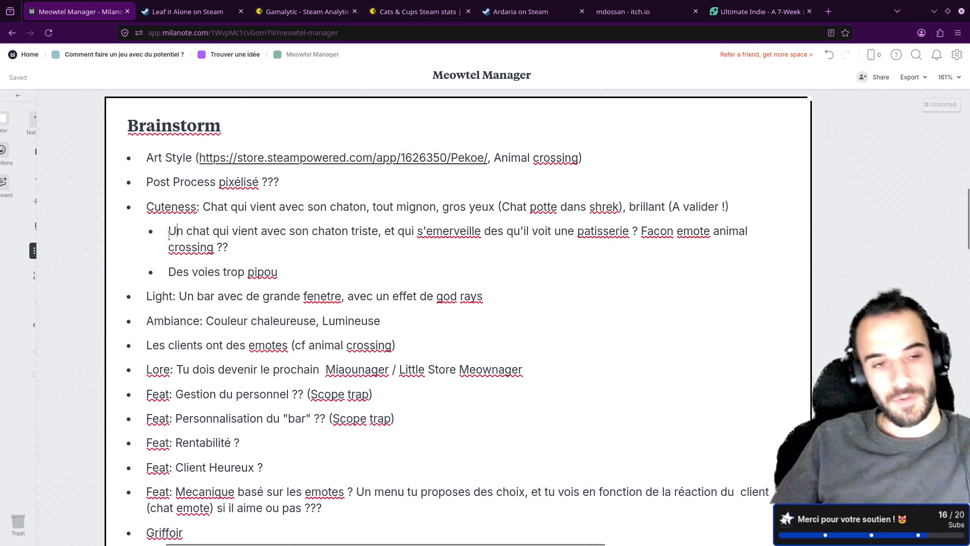
{"action": "double_click", "coordinate": [182, 231]}
{"action": "left_click", "coordinate": [164, 232]}
{"action": "left_click_drag", "start_coordinate": [163, 231], "coordinate": [445, 237]}
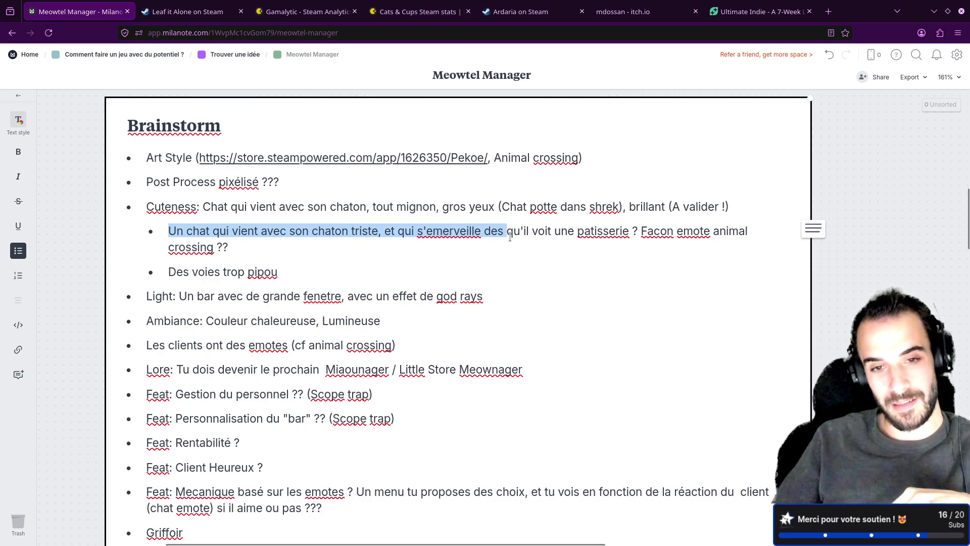
{"action": "left_click_drag", "start_coordinate": [445, 237], "coordinate": [629, 234]}
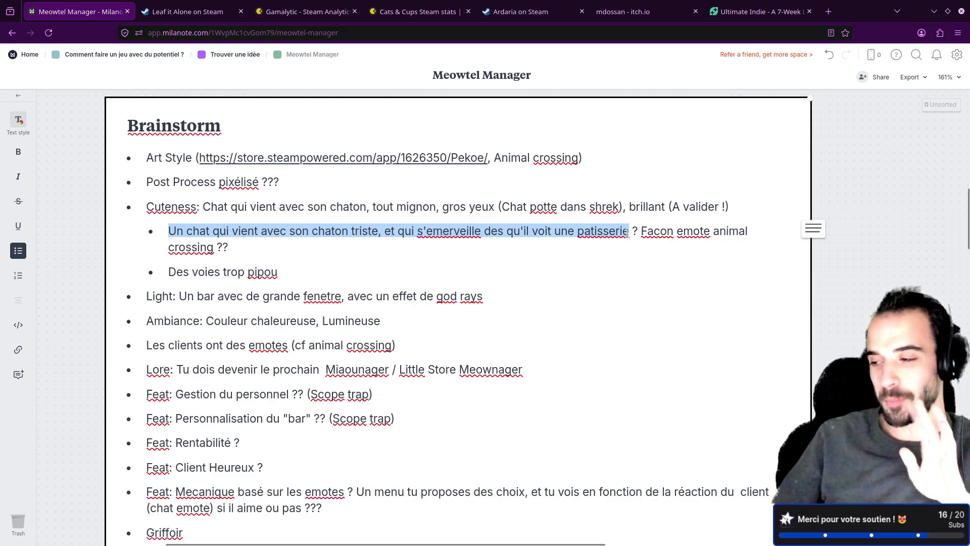
{"action": "left_click", "coordinate": [551, 233]}
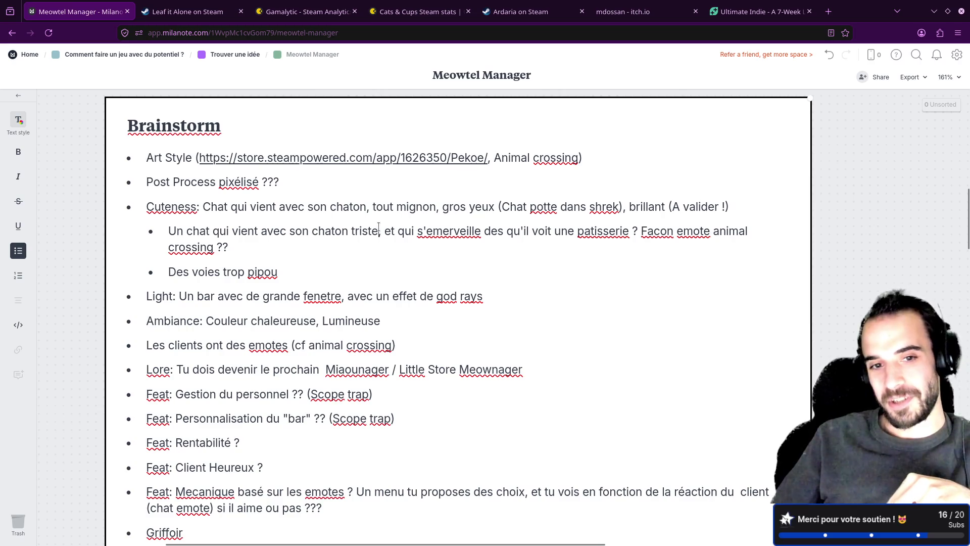
{"action": "left_click_drag", "start_coordinate": [380, 231], "coordinate": [313, 231]}
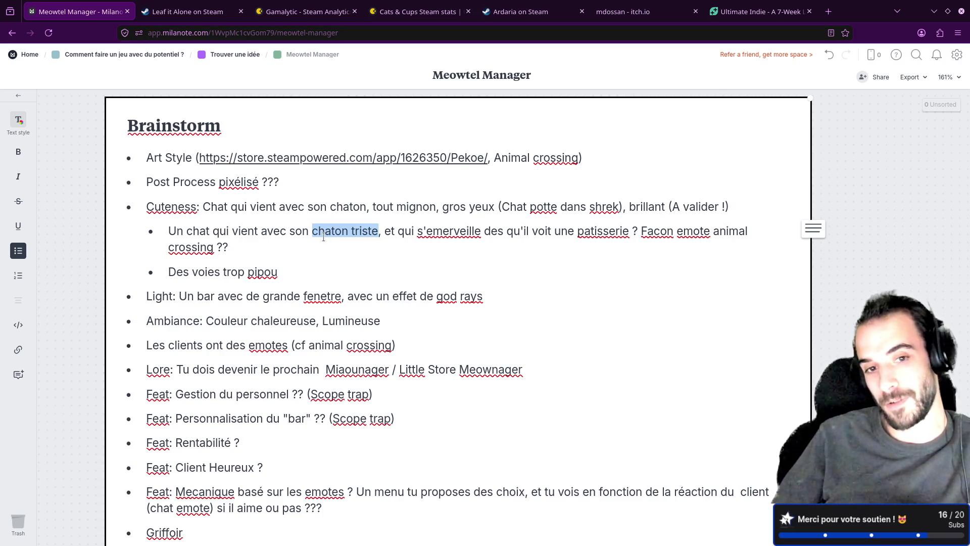
{"action": "left_click", "coordinate": [324, 236]}
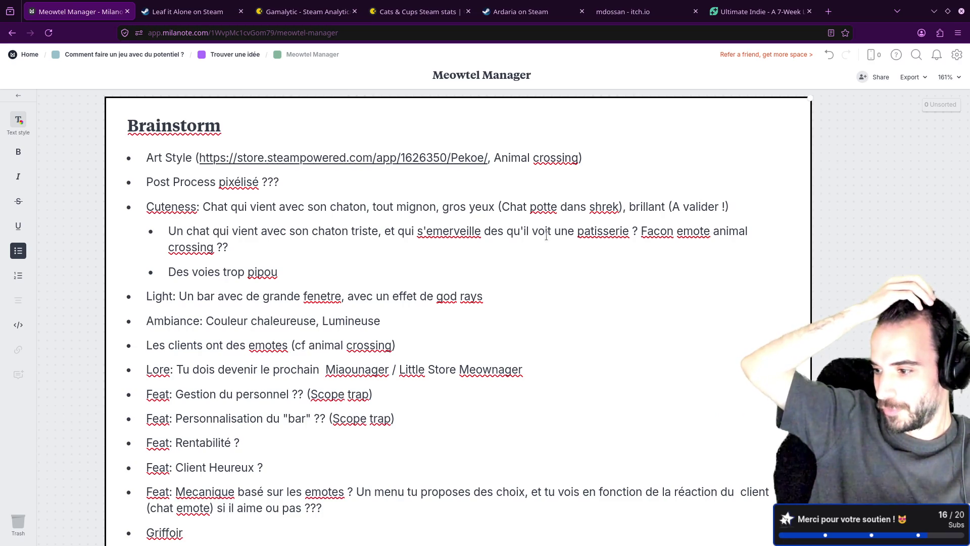
- Search the Steam store for 'two point mu' and bring up the Two Point Museum page
{"action": "left_click", "coordinate": [541, 10]}
{"action": "left_click", "coordinate": [629, 54]}
{"action": "type", "text": "two p"}
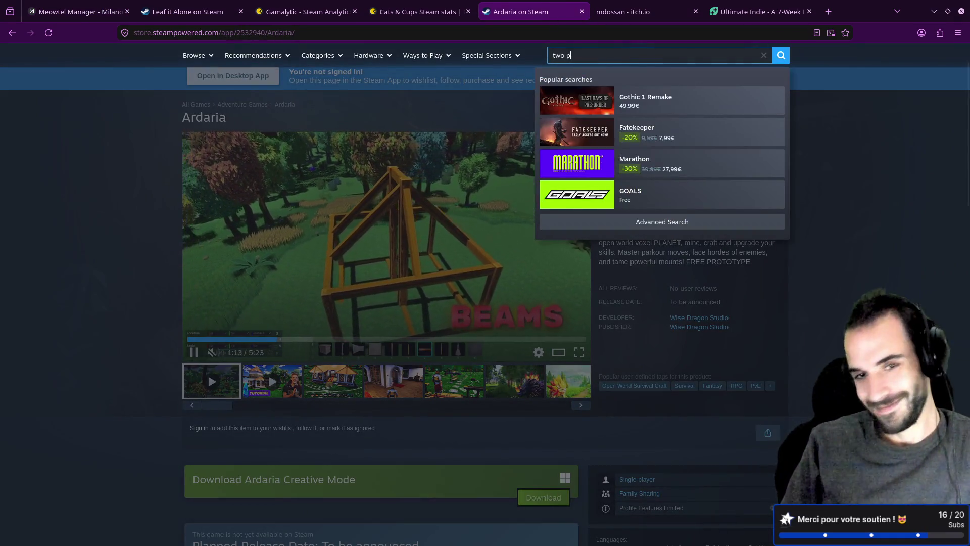
{"action": "type", "text": "oint mu"}
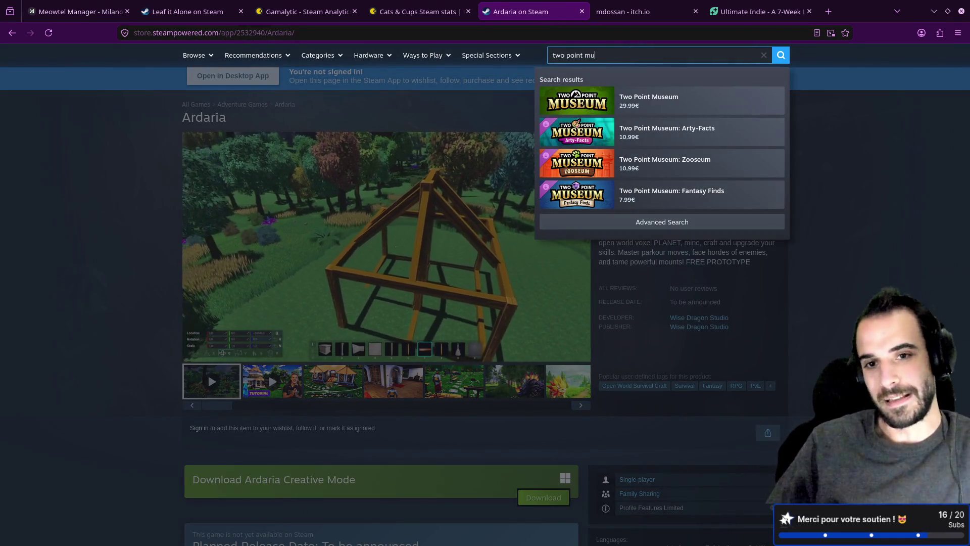
{"action": "left_click", "coordinate": [682, 103]}
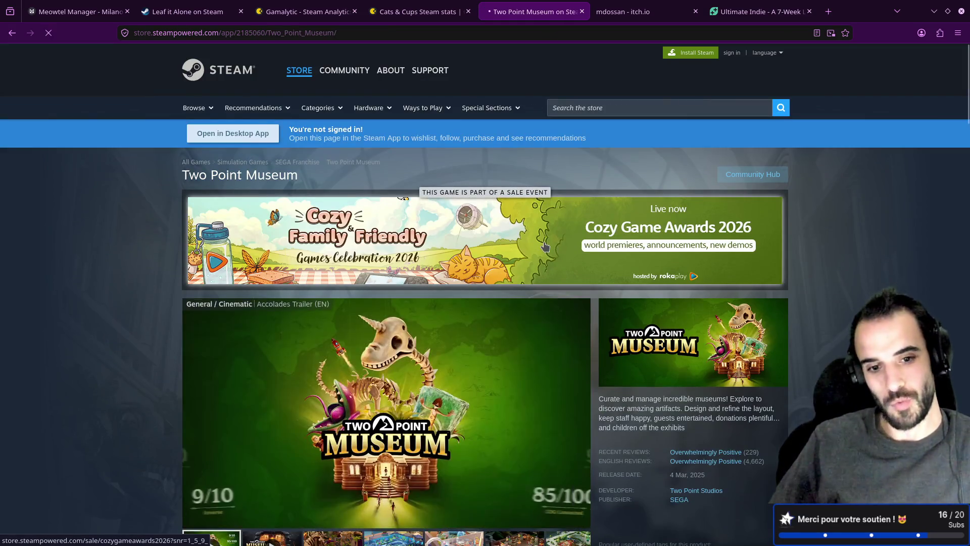
{"action": "scroll", "coordinate": [545, 247], "scroll_direction": "down", "scroll_amount": 3}
- View the third Two Point Museum screenshot, then switch to the Cats & Cups Gamalytic stats page
{"action": "left_click", "coordinate": [334, 319]}
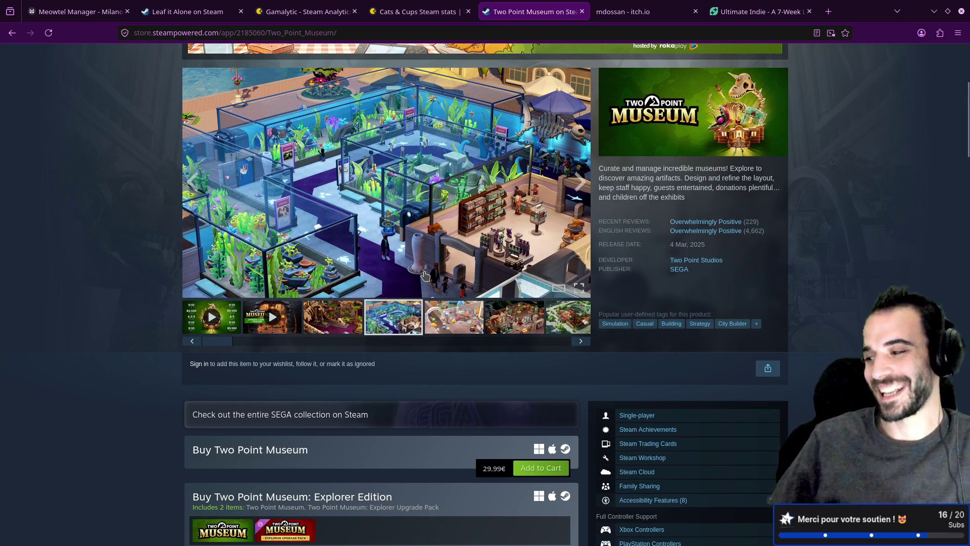
{"action": "mouse_move", "coordinate": [386, 182]}
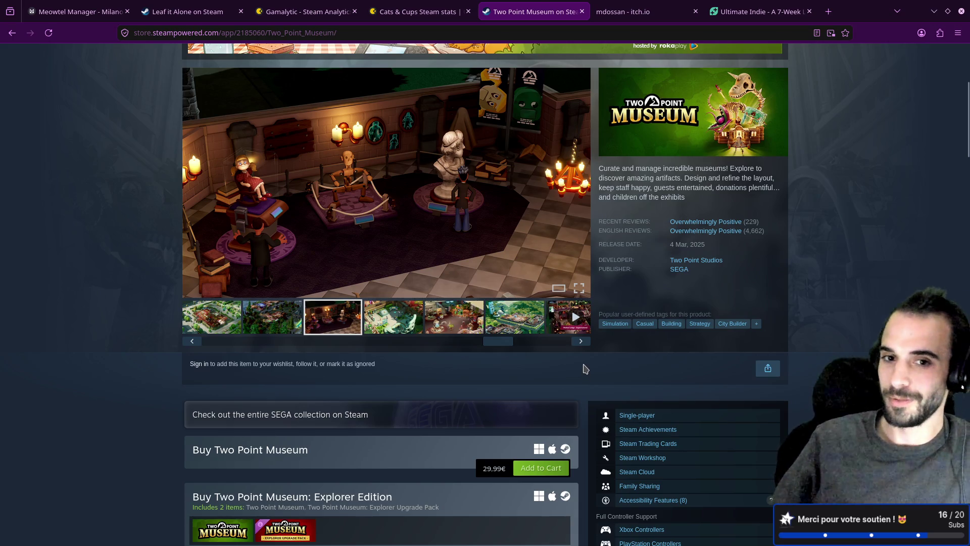
{"action": "scroll", "coordinate": [583, 369], "scroll_direction": "up", "scroll_amount": 1}
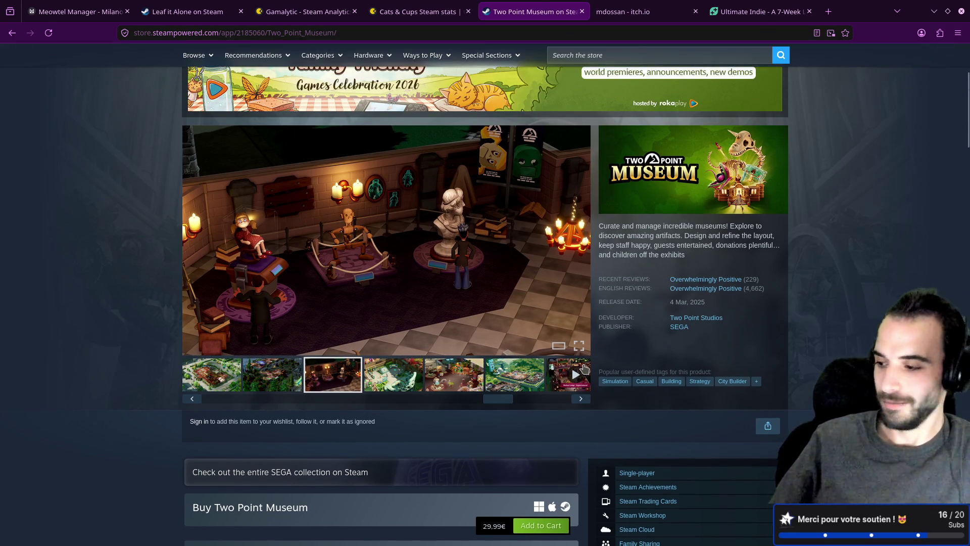
{"action": "scroll", "coordinate": [584, 368], "scroll_direction": "down", "scroll_amount": 2}
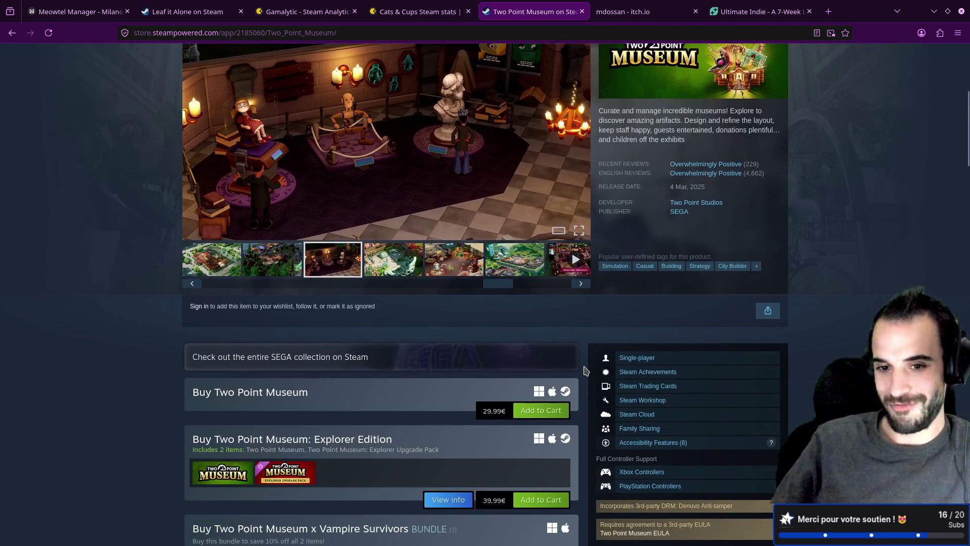
{"action": "scroll", "coordinate": [584, 369], "scroll_direction": "up", "scroll_amount": 3}
{"action": "scroll", "coordinate": [584, 368], "scroll_direction": "down", "scroll_amount": 3}
{"action": "scroll", "coordinate": [584, 368], "scroll_direction": "down", "scroll_amount": 2}
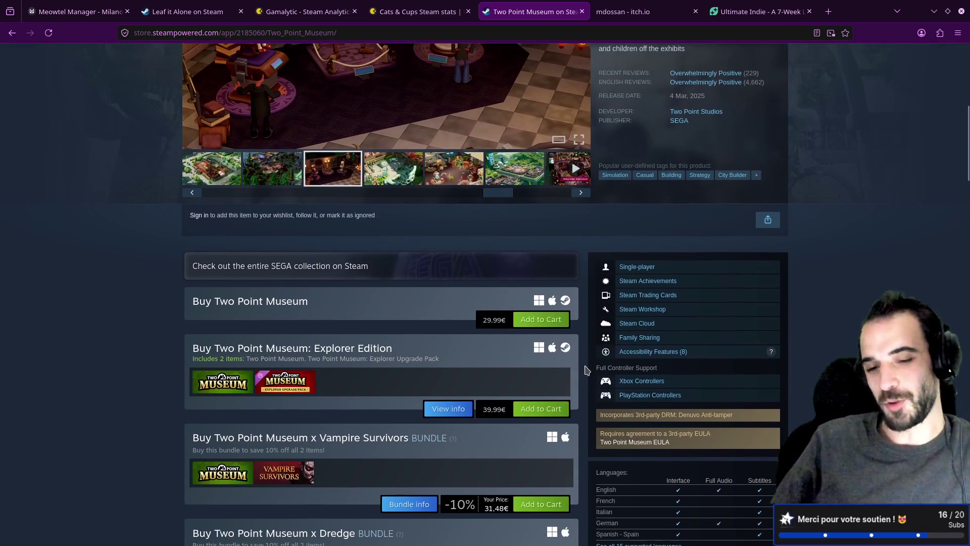
{"action": "scroll", "coordinate": [583, 369], "scroll_direction": "up", "scroll_amount": 4}
{"action": "left_click", "coordinate": [432, 9]}
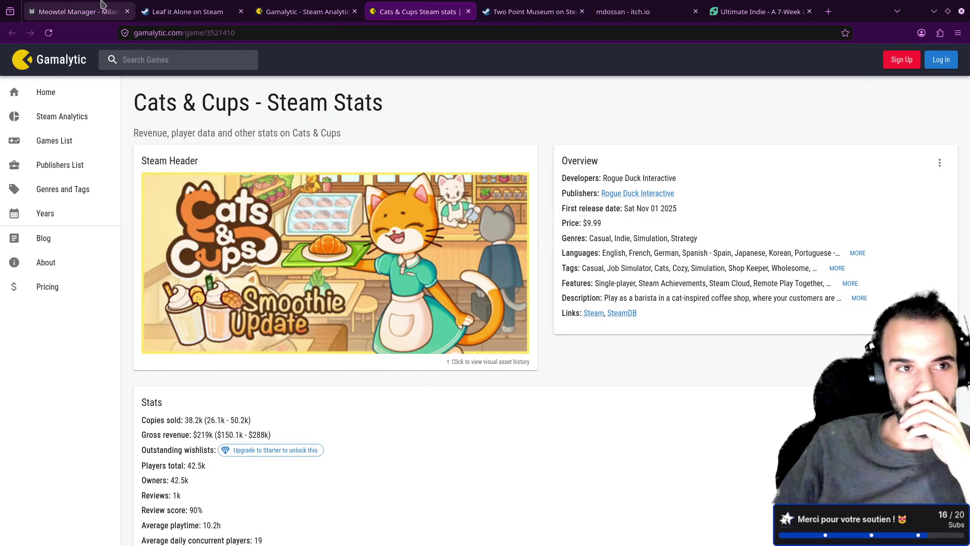
- Return to the Meowtel Manager board showing the end of the Brainstorm note
{"action": "left_click", "coordinate": [79, 11]}
{"action": "scroll", "coordinate": [353, 214], "scroll_direction": "down", "scroll_amount": 3}
{"action": "scroll", "coordinate": [208, 287], "scroll_direction": "down", "scroll_amount": 2}
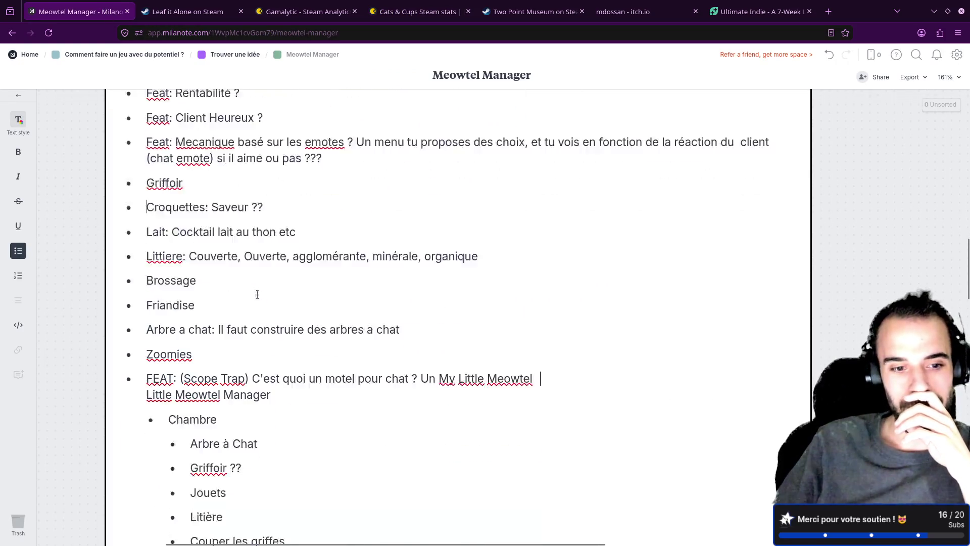
{"action": "scroll", "coordinate": [256, 292], "scroll_direction": "down", "scroll_amount": 2}
{"action": "scroll", "coordinate": [255, 331], "scroll_direction": "down", "scroll_amount": 5}
{"action": "scroll", "coordinate": [249, 341], "scroll_direction": "down", "scroll_amount": 5}
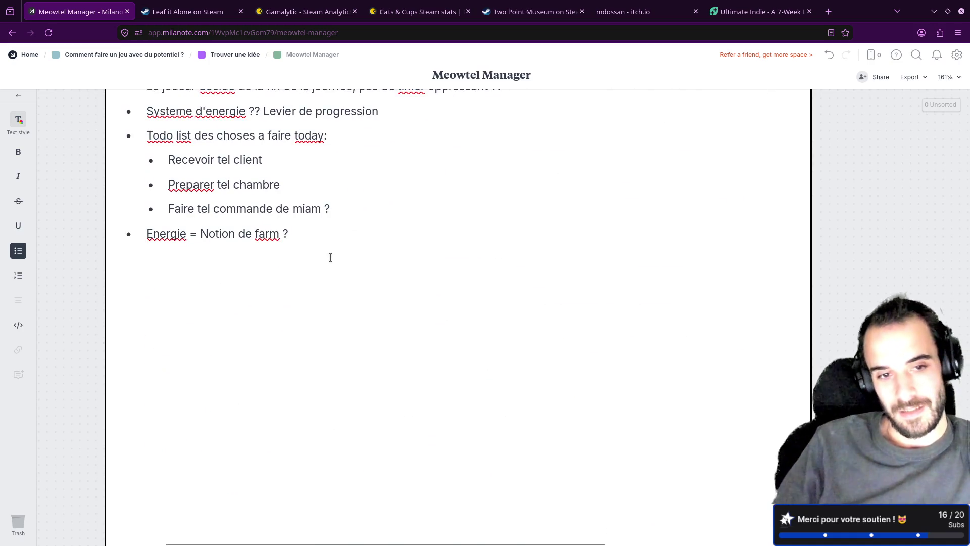
{"action": "scroll", "coordinate": [329, 258], "scroll_direction": "up", "scroll_amount": 1}
- Start a new line after 'Energie = Notion de farm ?' for the community naming idea
{"action": "key", "text": "Return"}
{"action": "key", "text": "Return"}
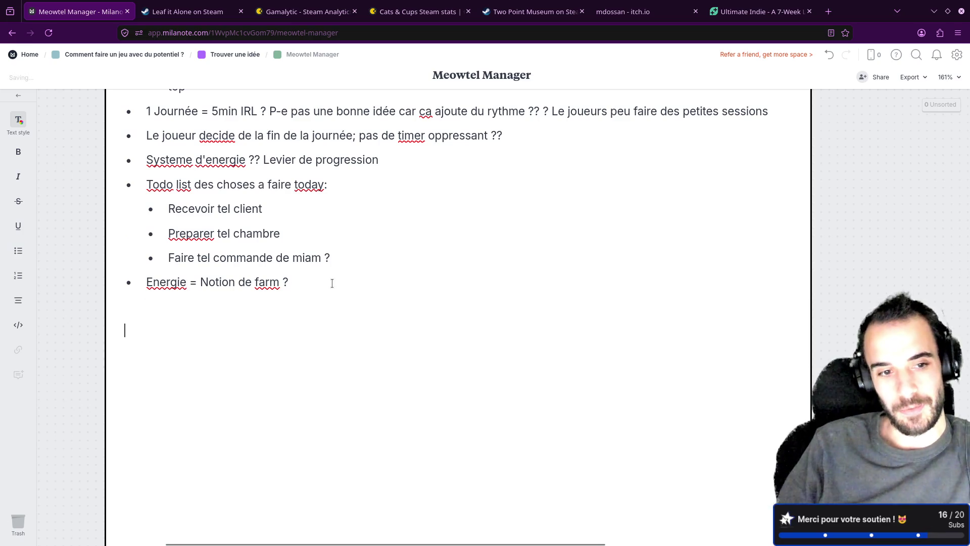
{"action": "type", "text": "Faire p"}
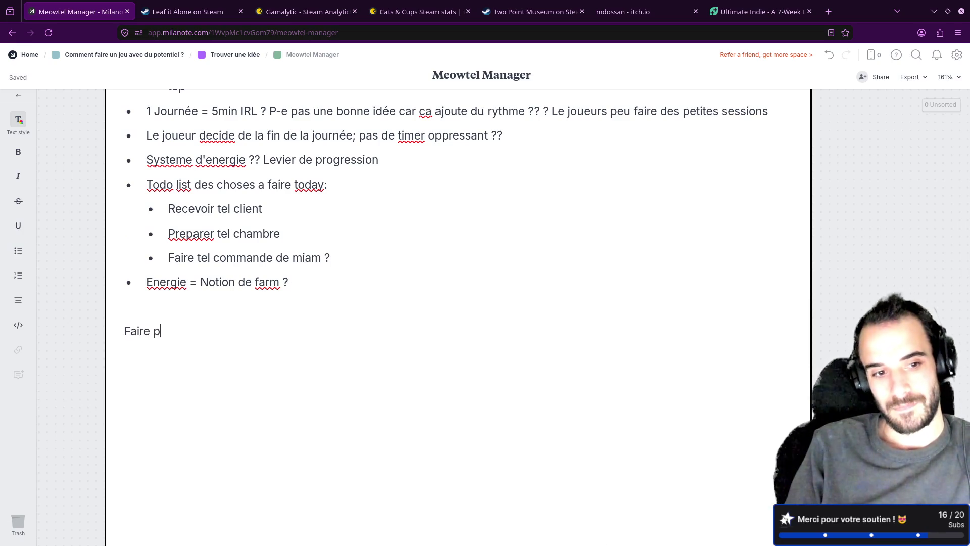
{"action": "type", "text": "articiper la"}
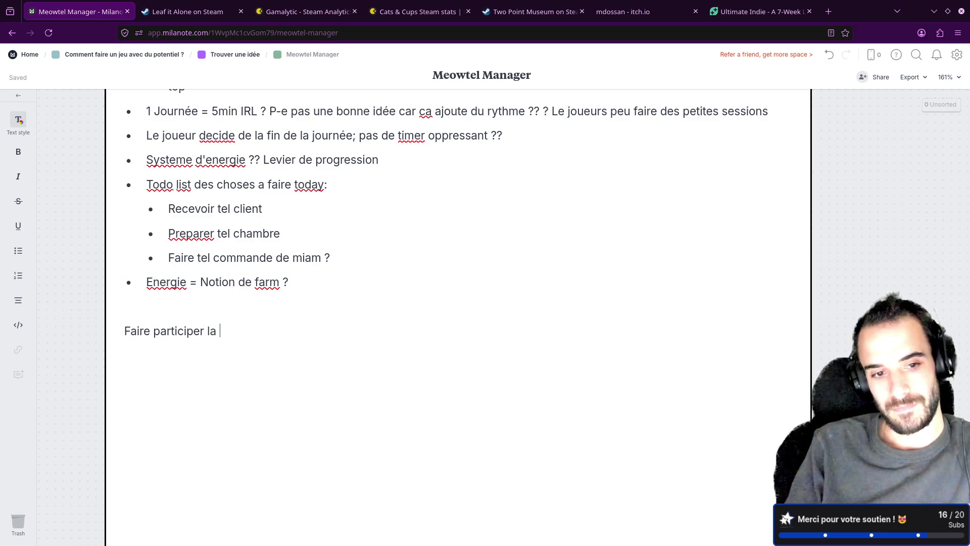
{"action": "type", "text": " commu sur les nom "}
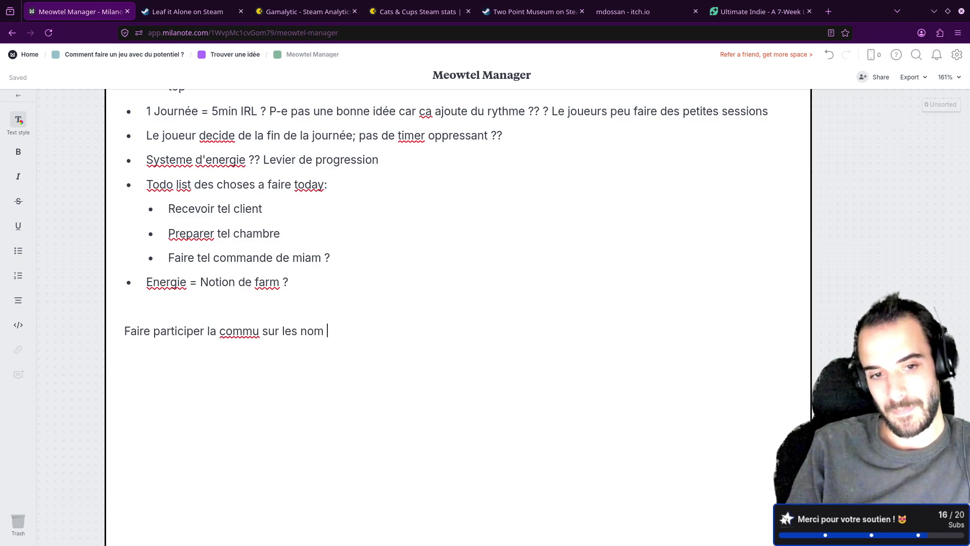
{"action": "type", "text": "de chat/"}
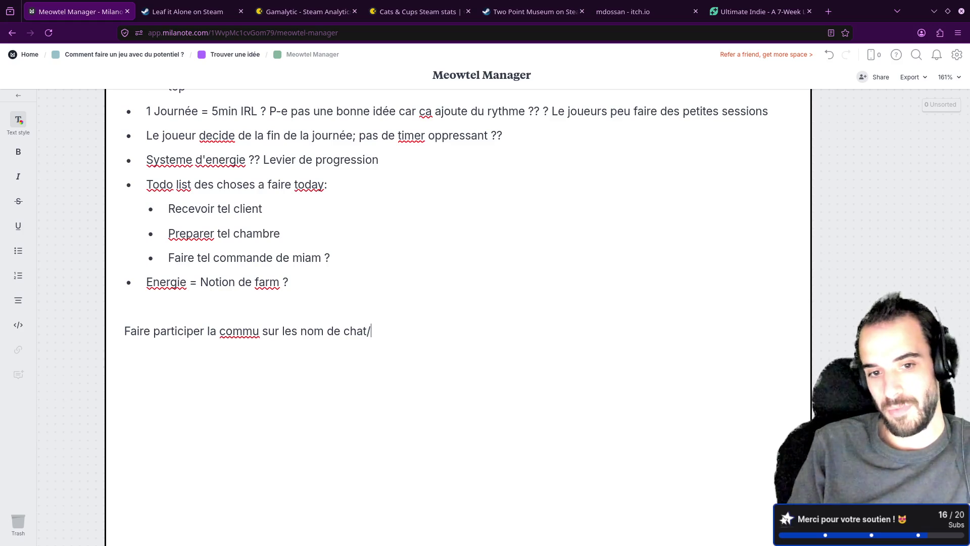
{"action": "type", "text": "meubles ?"}
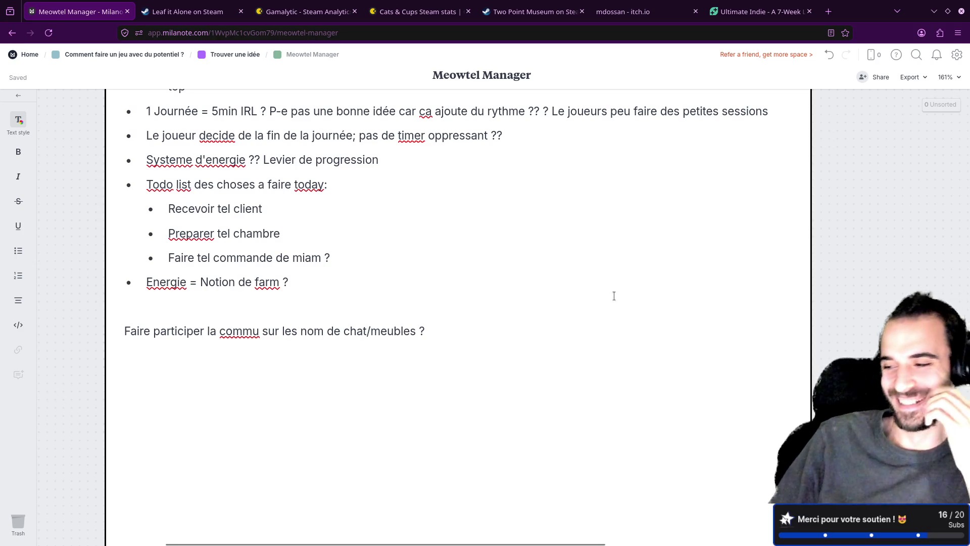
{"action": "scroll", "coordinate": [615, 288], "scroll_direction": "up", "scroll_amount": 2}
{"action": "scroll", "coordinate": [615, 293], "scroll_direction": "up", "scroll_amount": 2}
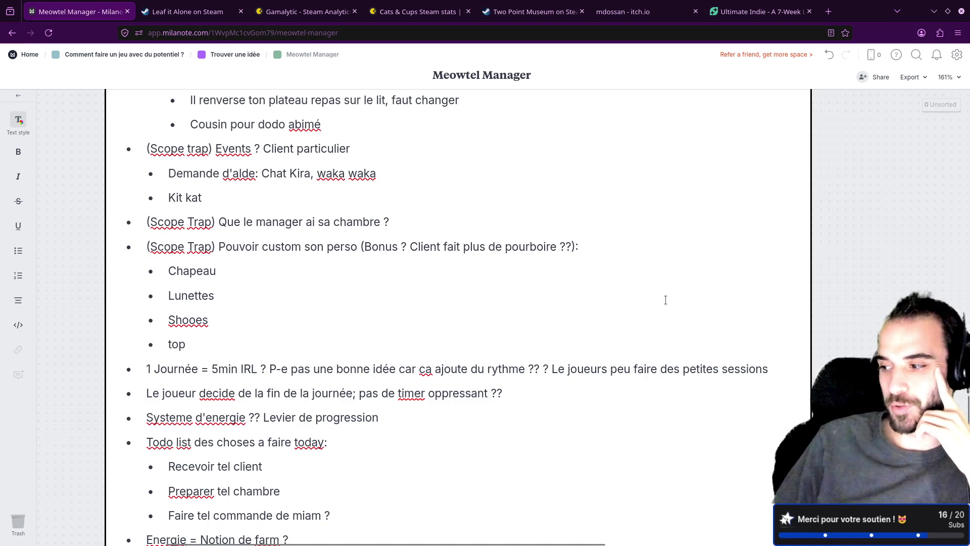
{"action": "scroll", "coordinate": [665, 301], "scroll_direction": "up", "scroll_amount": 1}
- Switch back to the Two Point Museum Steam store page
{"action": "left_click", "coordinate": [535, 12]}
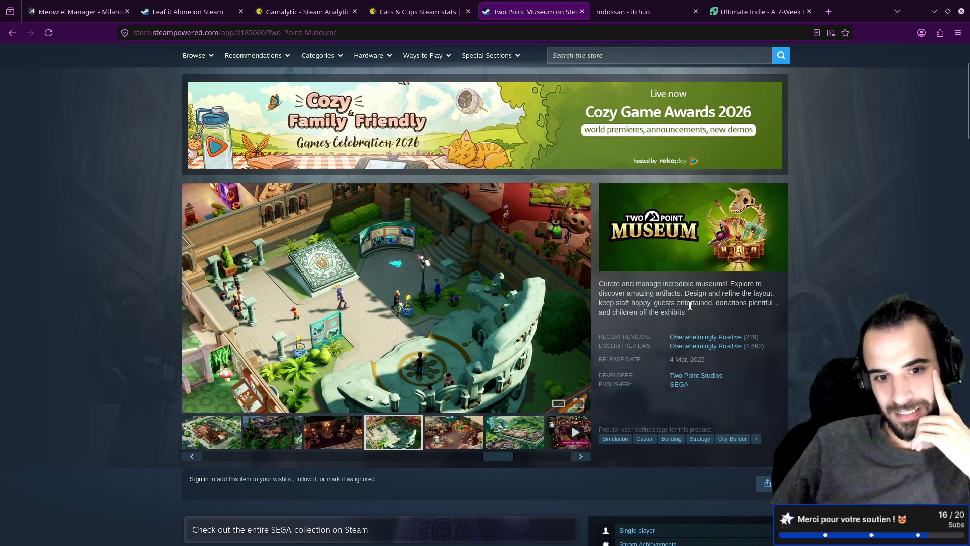
{"action": "scroll", "coordinate": [690, 304], "scroll_direction": "down", "scroll_amount": 5}
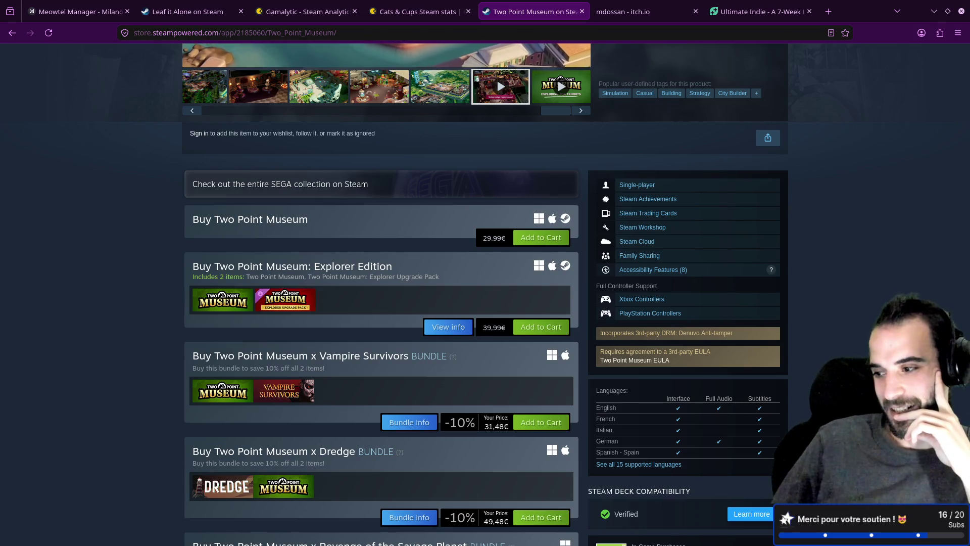
- Glance at the Leaf it Alone store page, then return to the Meowtel Manager board
{"action": "left_click", "coordinate": [187, 11]}
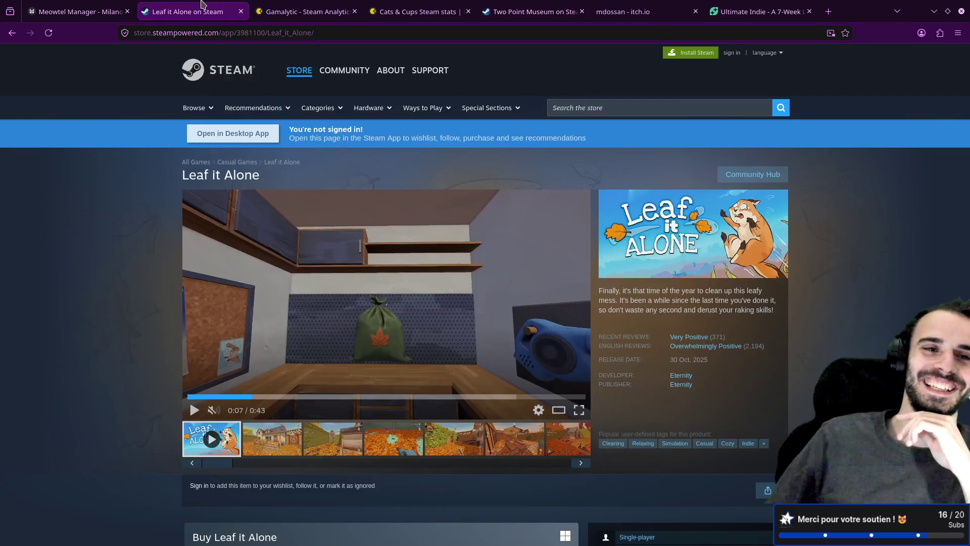
{"action": "left_click", "coordinate": [79, 11]}
{"action": "scroll", "coordinate": [452, 217], "scroll_direction": "down", "scroll_amount": 1}
{"action": "scroll", "coordinate": [452, 217], "scroll_direction": "down", "scroll_amount": 5}
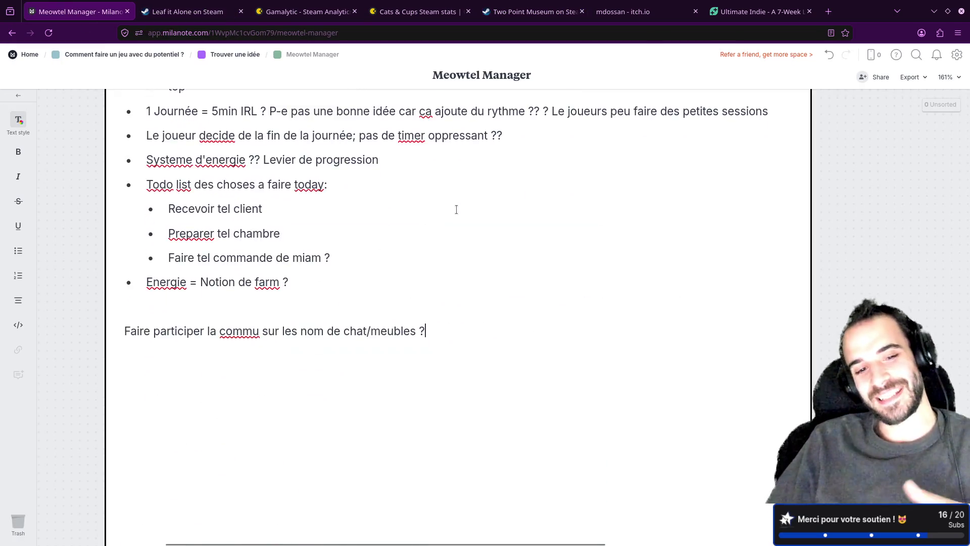
{"action": "scroll", "coordinate": [462, 249], "scroll_direction": "up", "scroll_amount": 5}
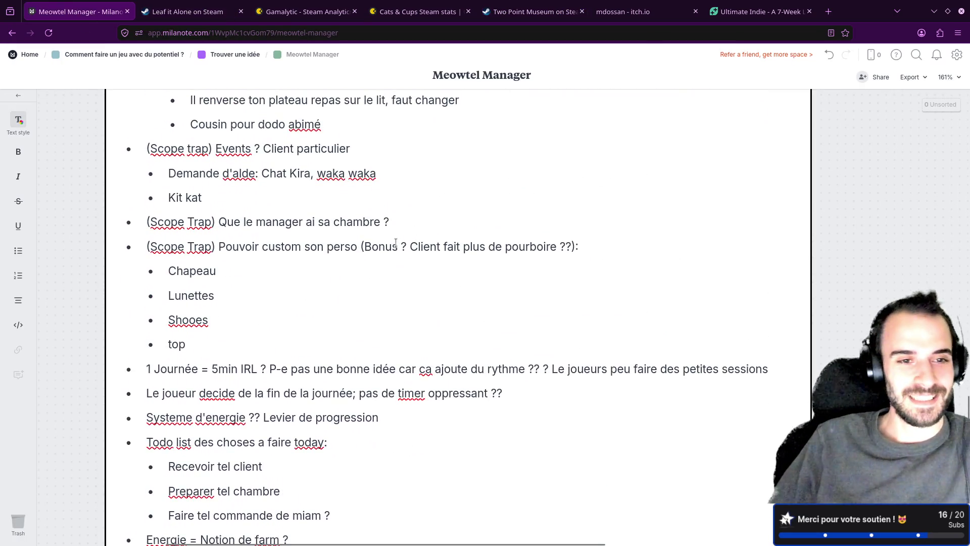
- Add a new sub-bullet after 'Kit kat' in the Events list for 'Le Chat lamech'
{"action": "left_click", "coordinate": [246, 192]}
{"action": "key", "text": "Return"}
{"action": "type", "text": "Le Chat lamech"}
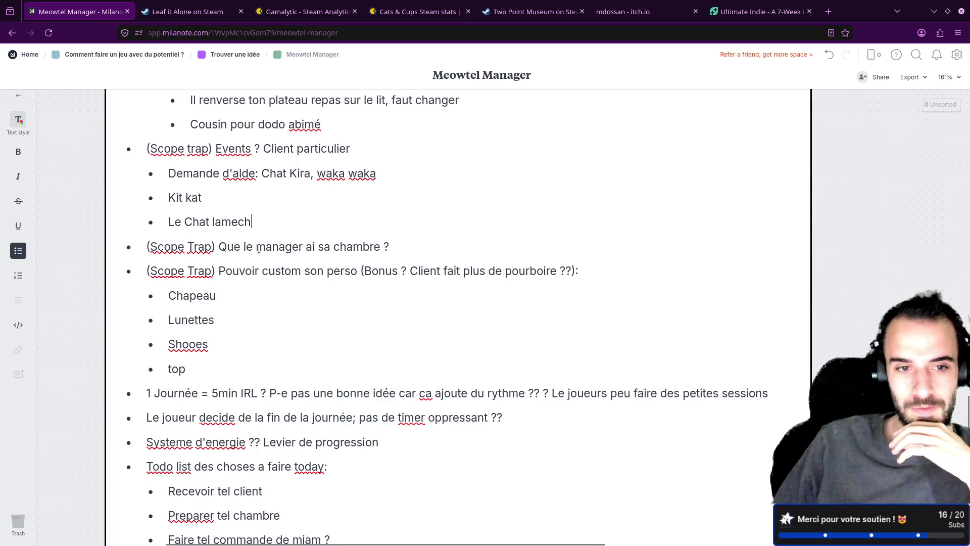
- Select the manager room line, then move editing to just after 'Chapeau' in the outfit list
{"action": "triple_click", "coordinate": [229, 246]}
{"action": "left_click", "coordinate": [261, 292]}
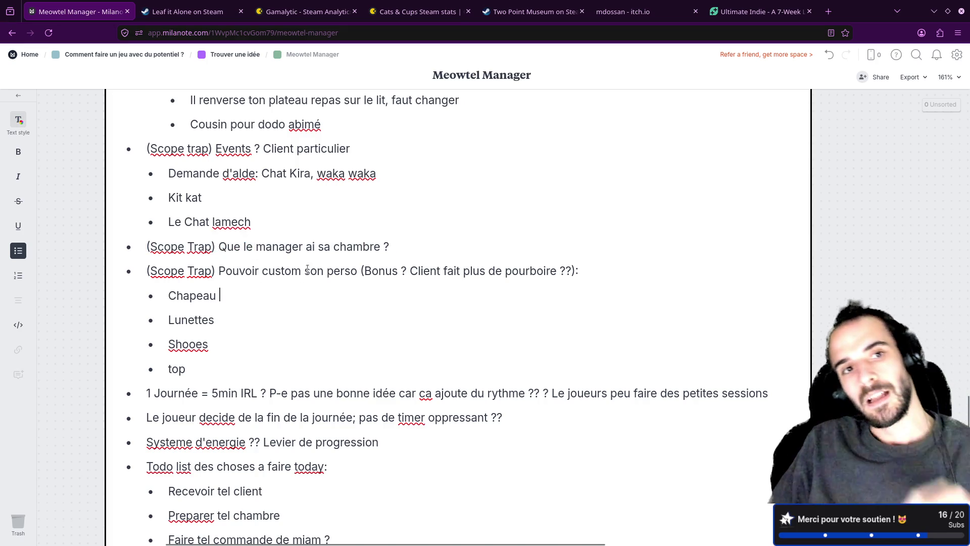
{"action": "scroll", "coordinate": [266, 203], "scroll_direction": "up", "scroll_amount": 3}
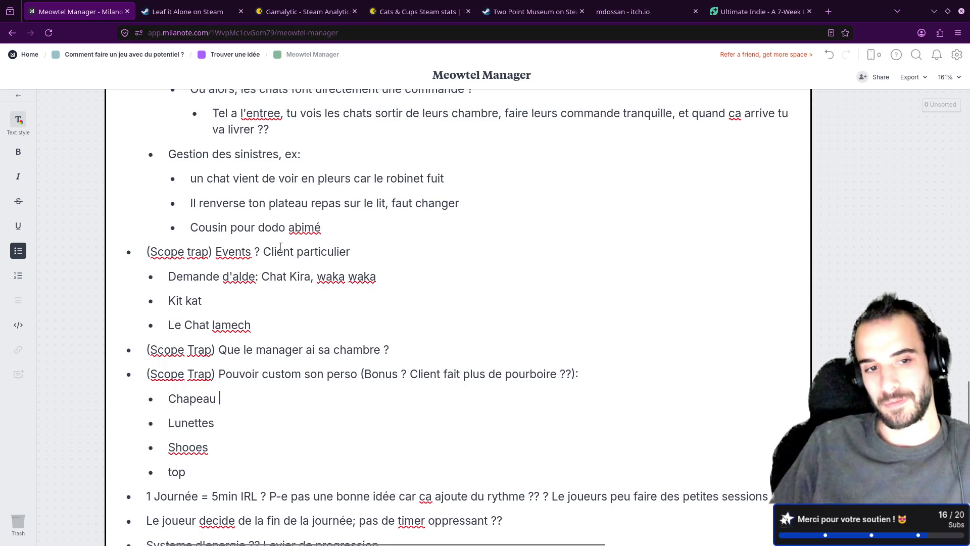
{"action": "scroll", "coordinate": [283, 250], "scroll_direction": "down", "scroll_amount": 2}
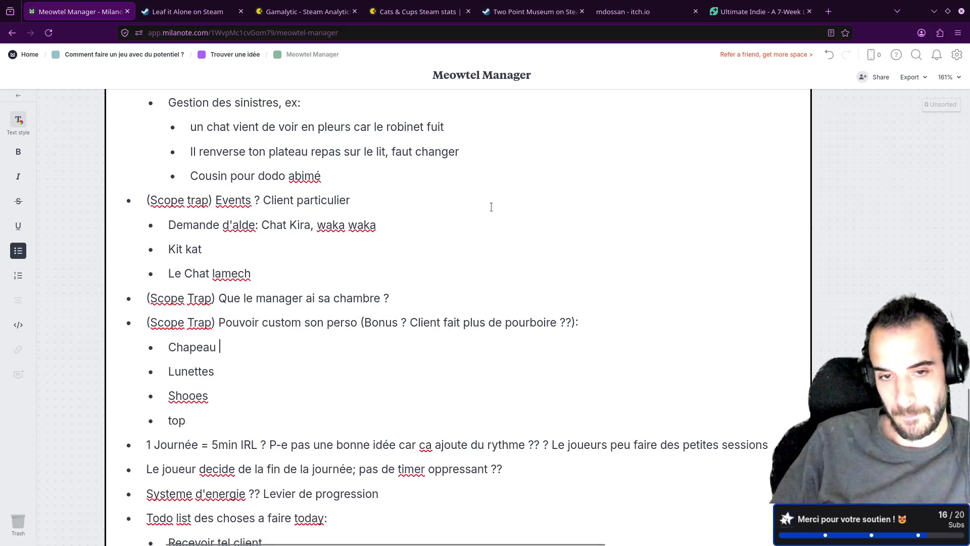
{"action": "scroll", "coordinate": [491, 206], "scroll_direction": "down", "scroll_amount": 3}
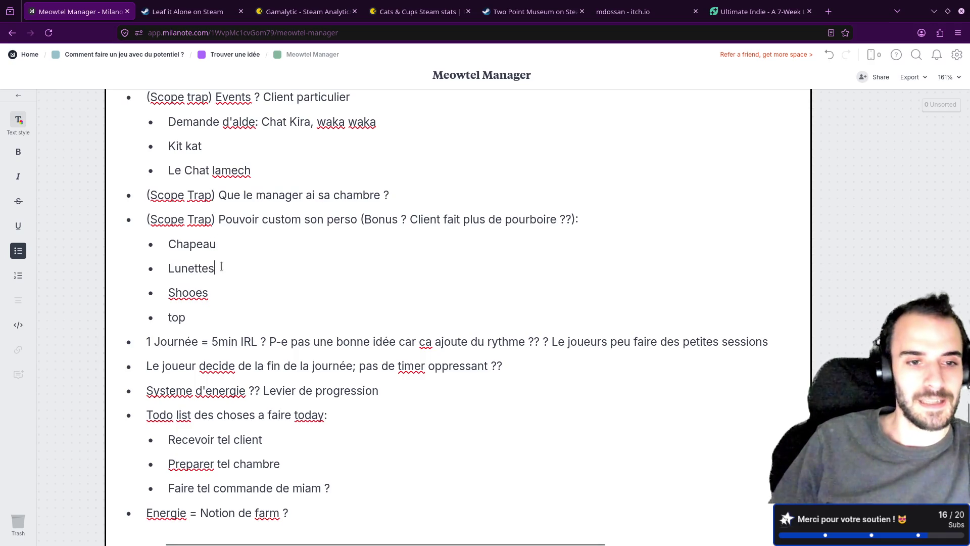
{"action": "scroll", "coordinate": [304, 272], "scroll_direction": "down", "scroll_amount": 2}
{"action": "scroll", "coordinate": [304, 272], "scroll_direction": "down", "scroll_amount": 8}
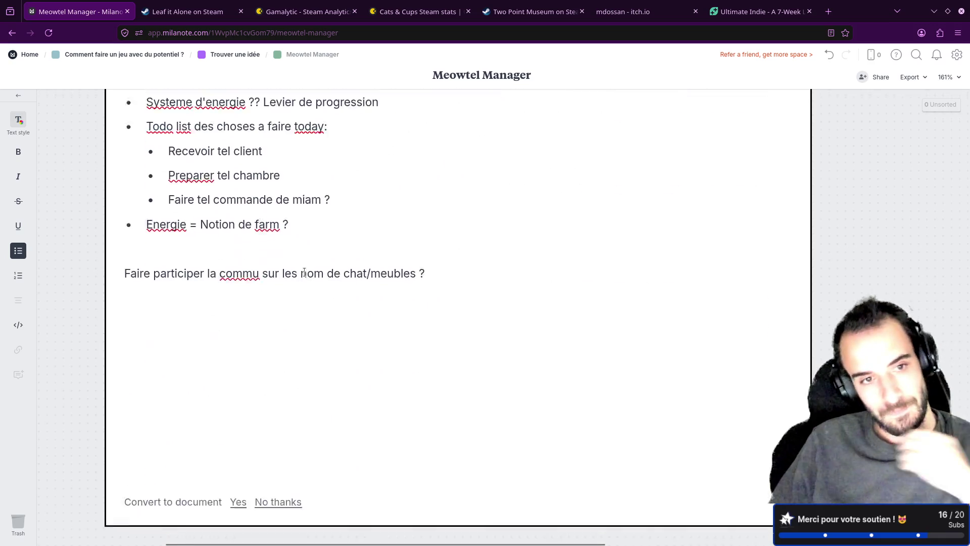
{"action": "scroll", "coordinate": [304, 268], "scroll_direction": "up", "scroll_amount": 7}
{"action": "scroll", "coordinate": [304, 268], "scroll_direction": "up", "scroll_amount": 7}
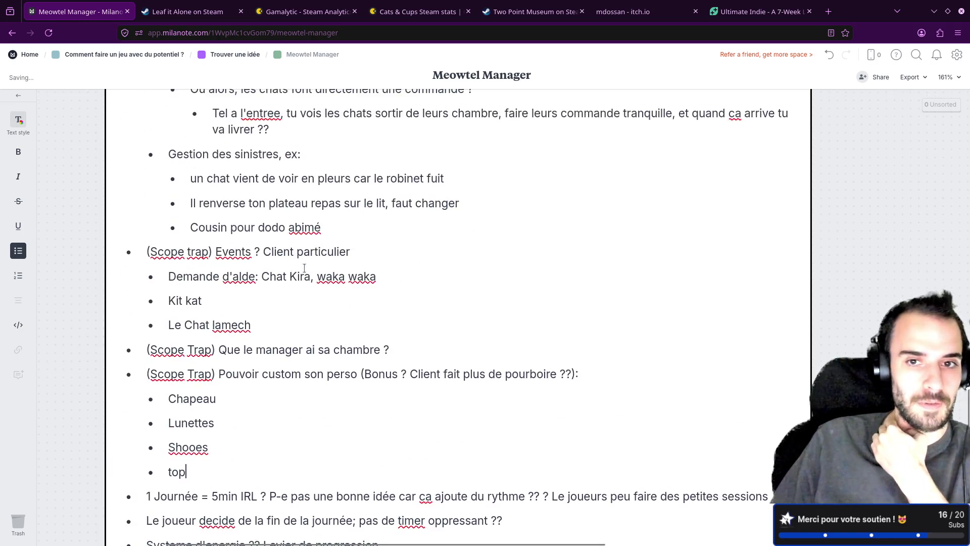
{"action": "scroll", "coordinate": [304, 267], "scroll_direction": "up", "scroll_amount": 6}
{"action": "scroll", "coordinate": [304, 267], "scroll_direction": "up", "scroll_amount": 6}
{"action": "scroll", "coordinate": [304, 267], "scroll_direction": "up", "scroll_amount": 5}
- Close the expanded note and correct the durability card's typos to 'Histoire' and 'noter'
{"action": "key", "text": "Escape"}
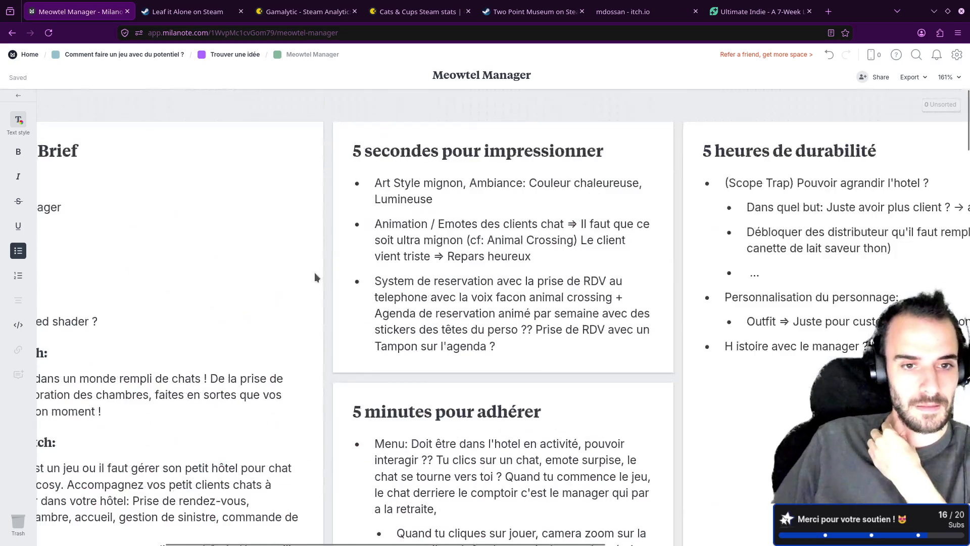
{"action": "left_click_drag", "start_coordinate": [665, 115], "coordinate": [397, 149]}
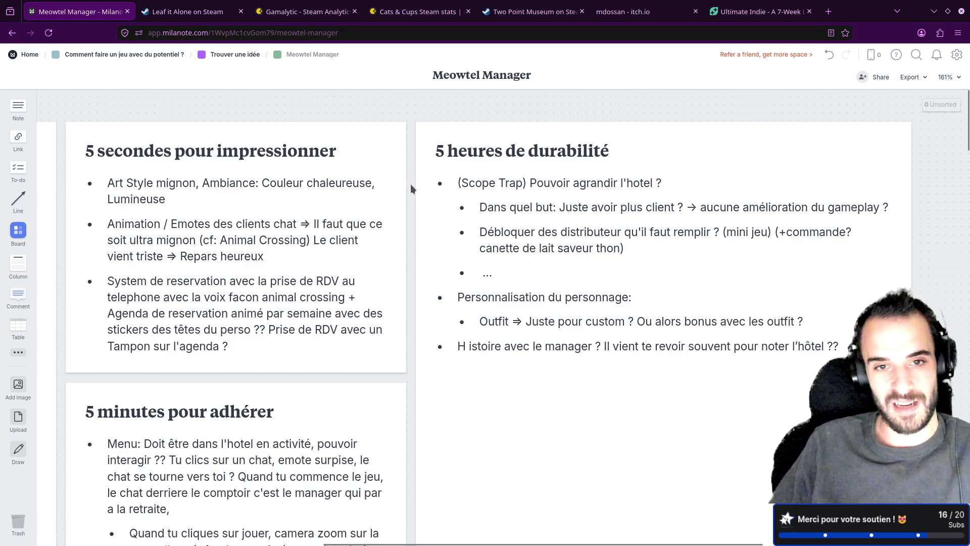
{"action": "scroll", "coordinate": [411, 185], "scroll_direction": "right", "scroll_amount": 2}
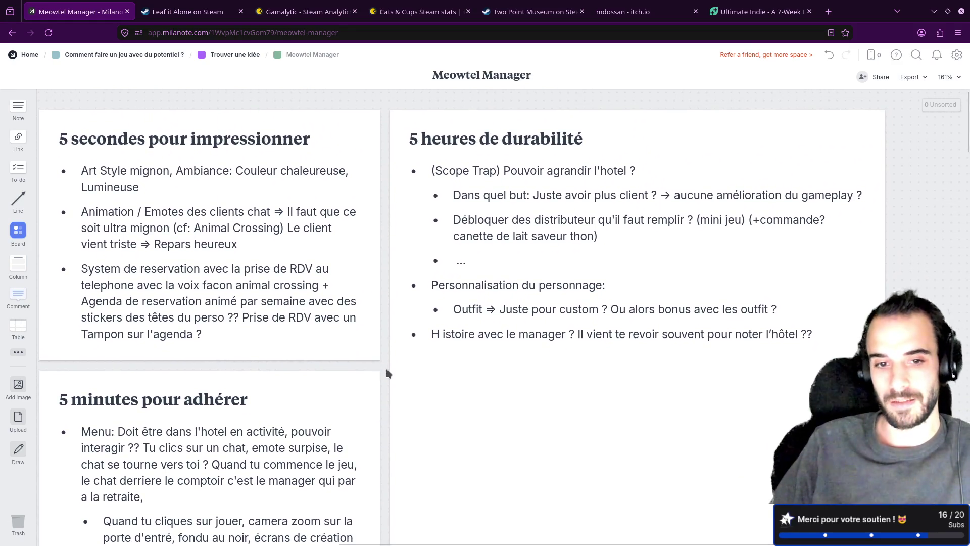
{"action": "left_click_drag", "start_coordinate": [384, 365], "coordinate": [372, 362]}
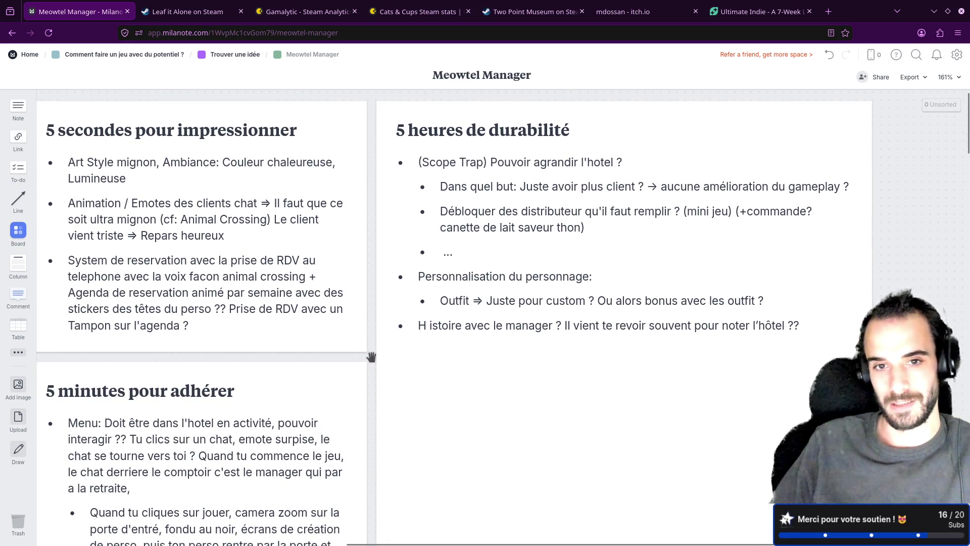
{"action": "left_click", "coordinate": [440, 296]}
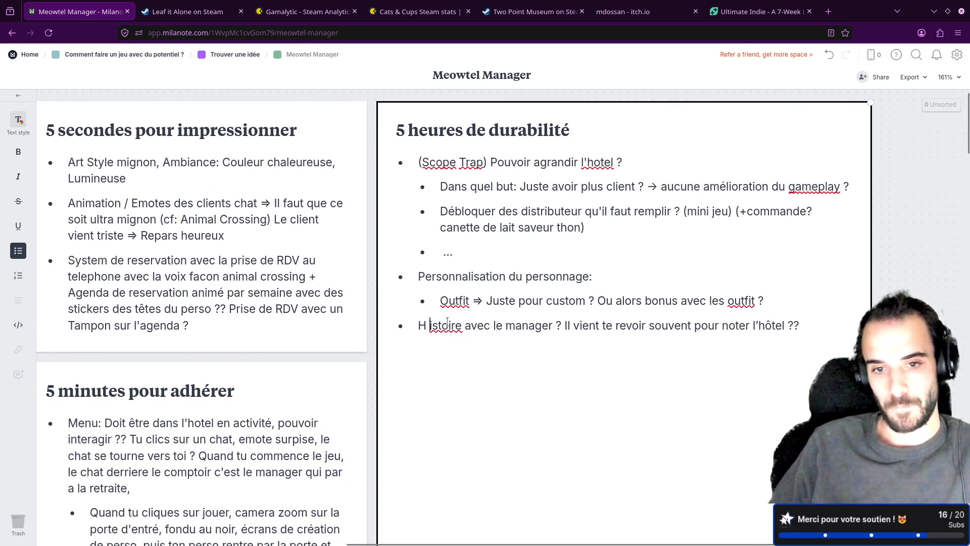
{"action": "key", "text": "BackSpace"}
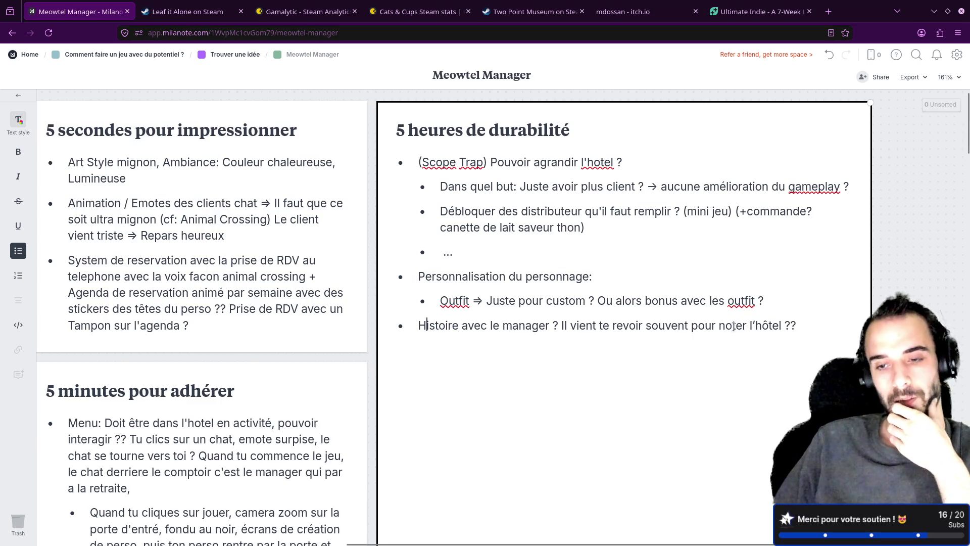
{"action": "left_click_drag", "start_coordinate": [719, 325], "coordinate": [726, 325]}
{"action": "type", "text": "n"}
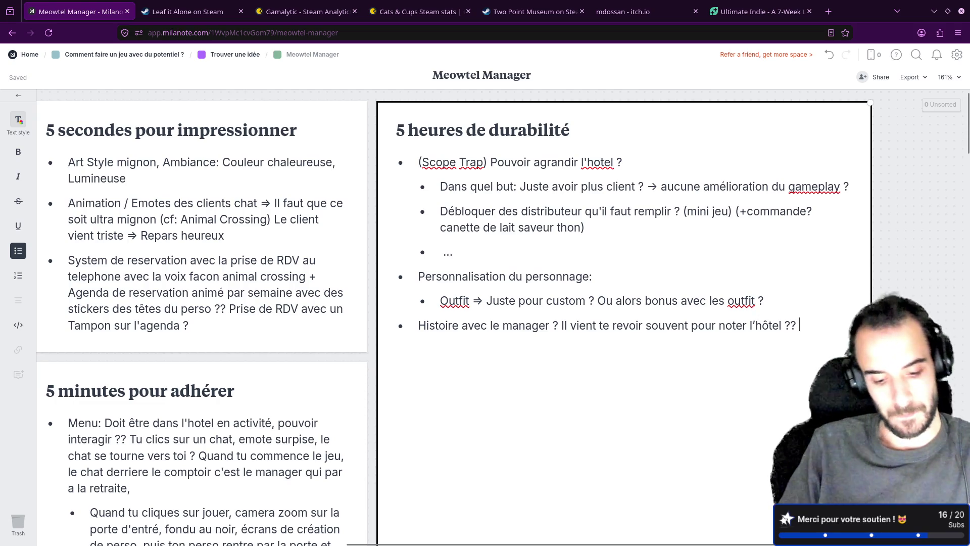
{"action": "type", "text": " que"}
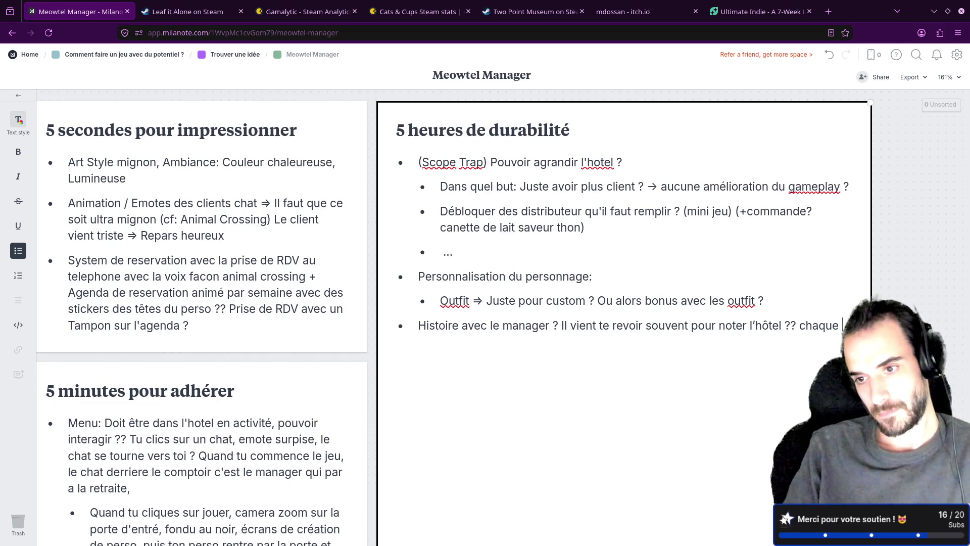
{"action": "type", "text": " semaine ?"}
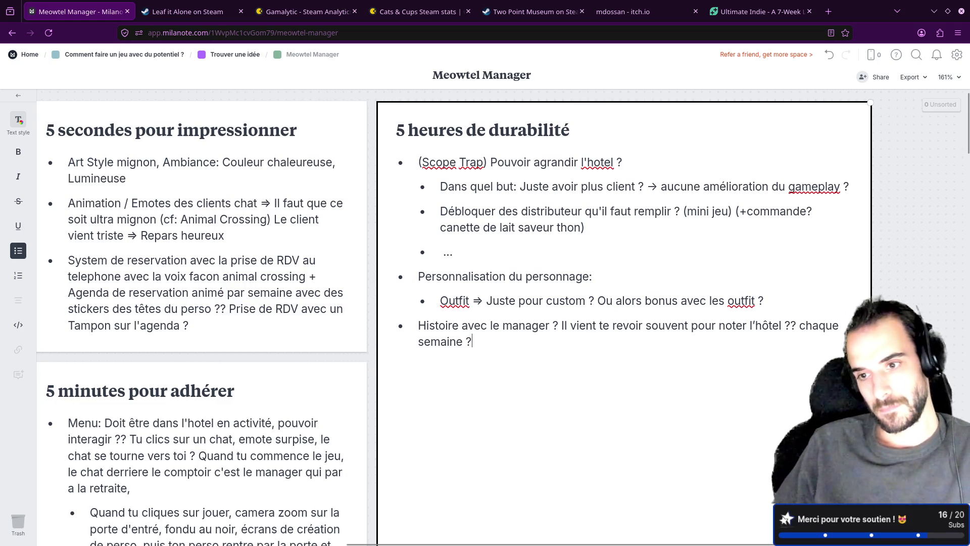
{"action": "key", "text": "Escape"}
{"action": "scroll", "coordinate": [485, 318], "scroll_direction": "down", "scroll_amount": 2}
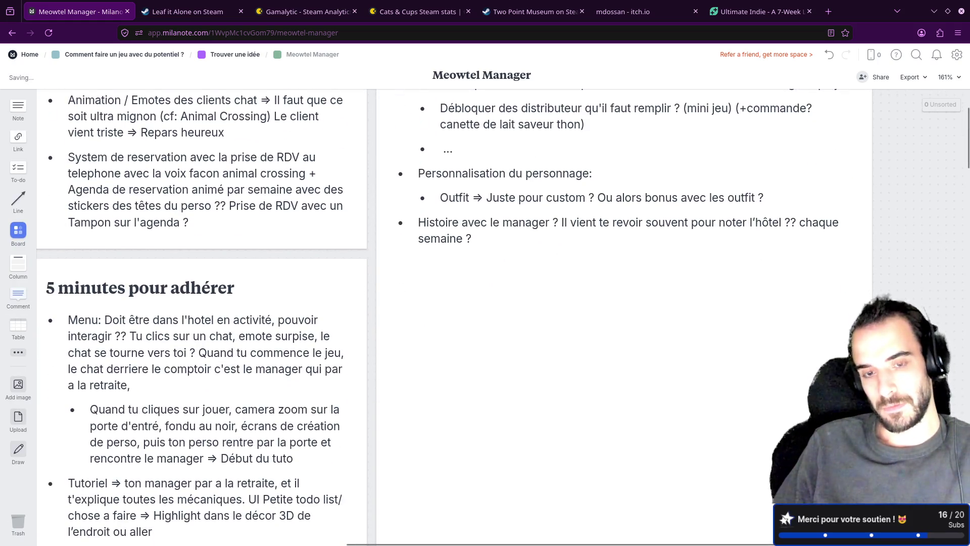
{"action": "scroll", "coordinate": [812, 349], "scroll_direction": "up", "scroll_amount": 3}
- Extend the card's last bullet with 'chaque semaine ?' and three '..' sub-bullets, then open the parent board
{"action": "left_click", "coordinate": [488, 358]}
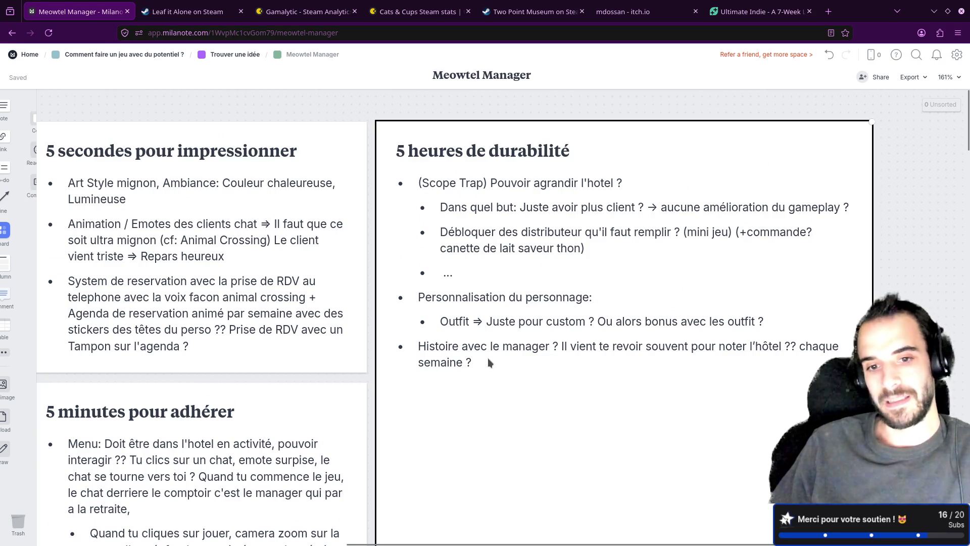
{"action": "left_click", "coordinate": [491, 361]}
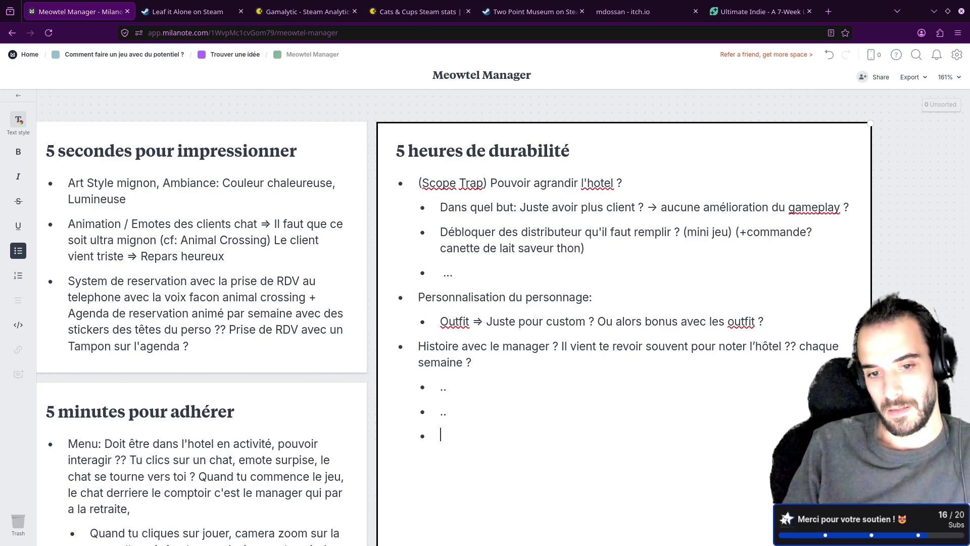
{"action": "type", "text": ".."}
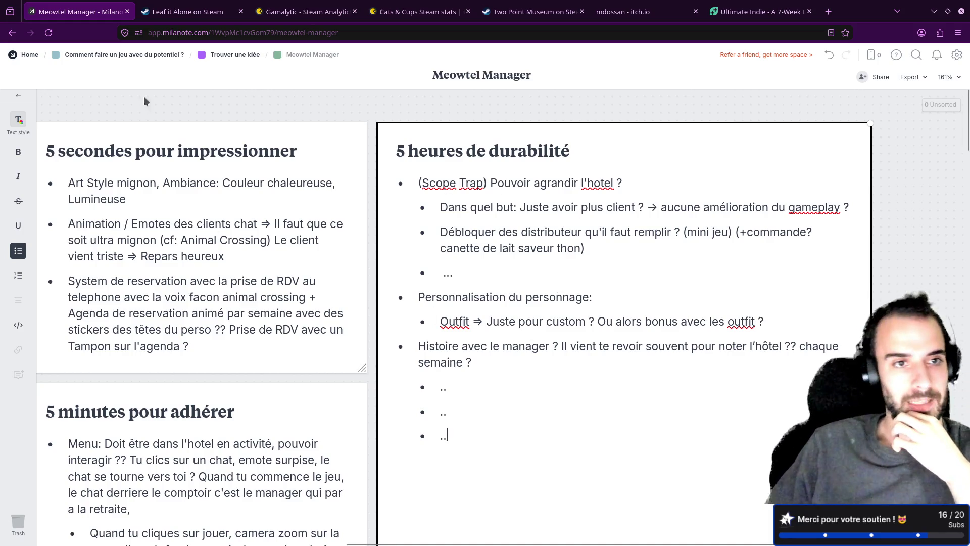
{"action": "left_click", "coordinate": [101, 54]}
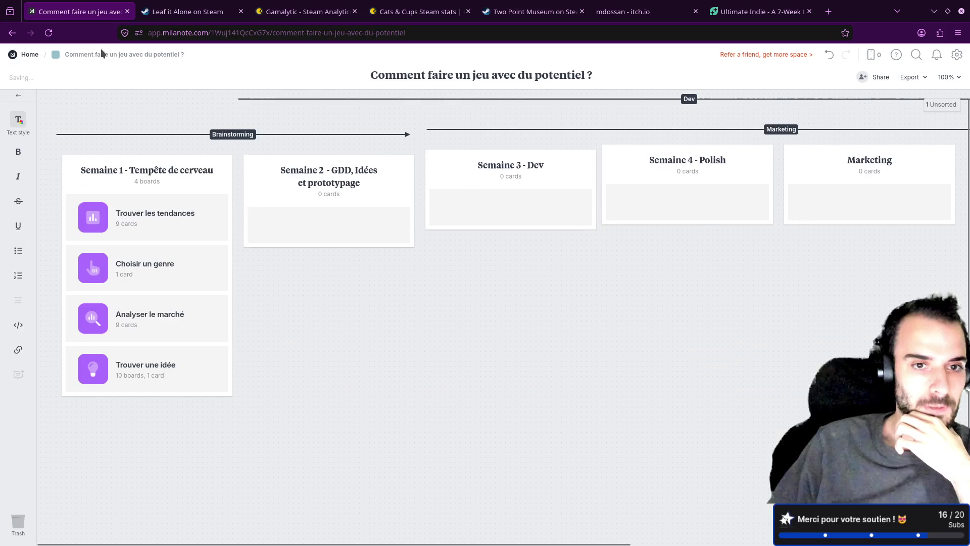
- Go through the Trouver une idée board and reopen the Meowtel Manager board
{"action": "left_click", "coordinate": [93, 369]}
{"action": "scroll", "coordinate": [604, 276], "scroll_direction": "up", "scroll_amount": 3}
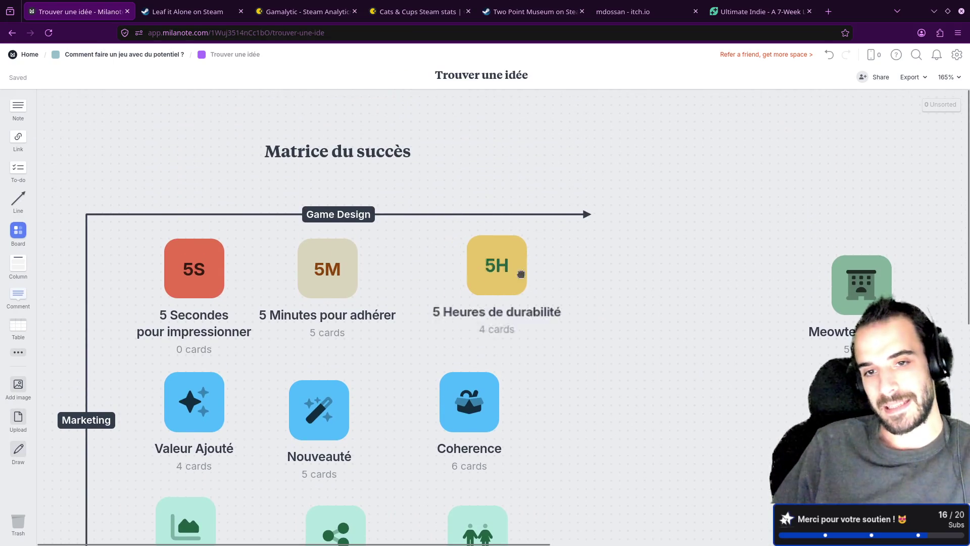
{"action": "mouse_move", "coordinate": [463, 294]}
{"action": "left_mouse_down"}
{"action": "mouse_move", "coordinate": [567, 230]}
{"action": "mouse_move", "coordinate": [458, 287]}
{"action": "left_mouse_up"}
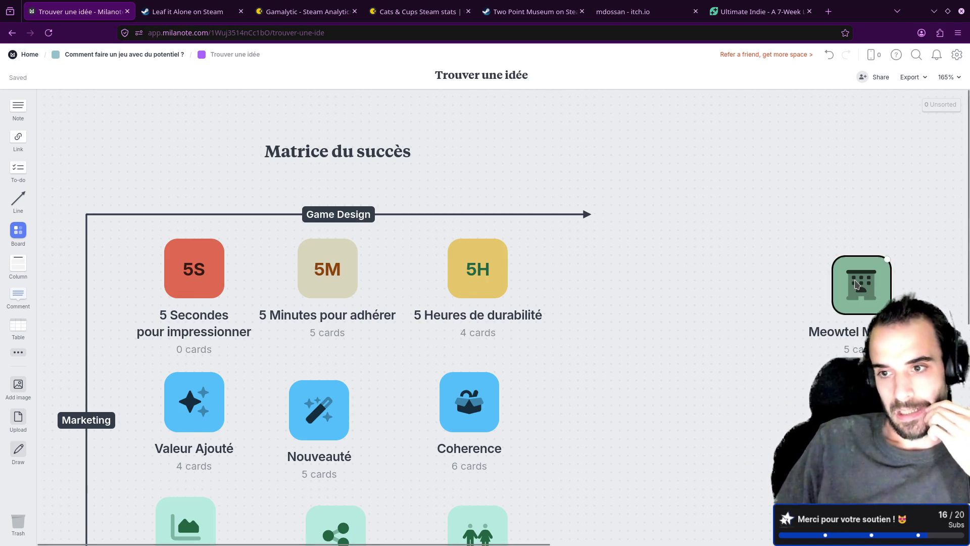
{"action": "left_click", "coordinate": [832, 286]}
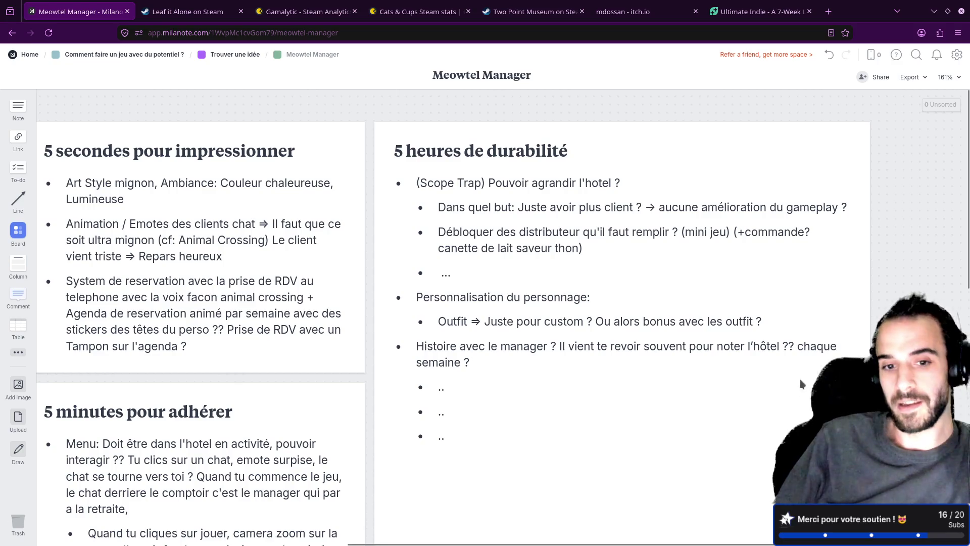
- Add an empty top-level bullet ending the durability card, then open the Comment faire un jeu board
{"action": "left_click", "coordinate": [470, 438]}
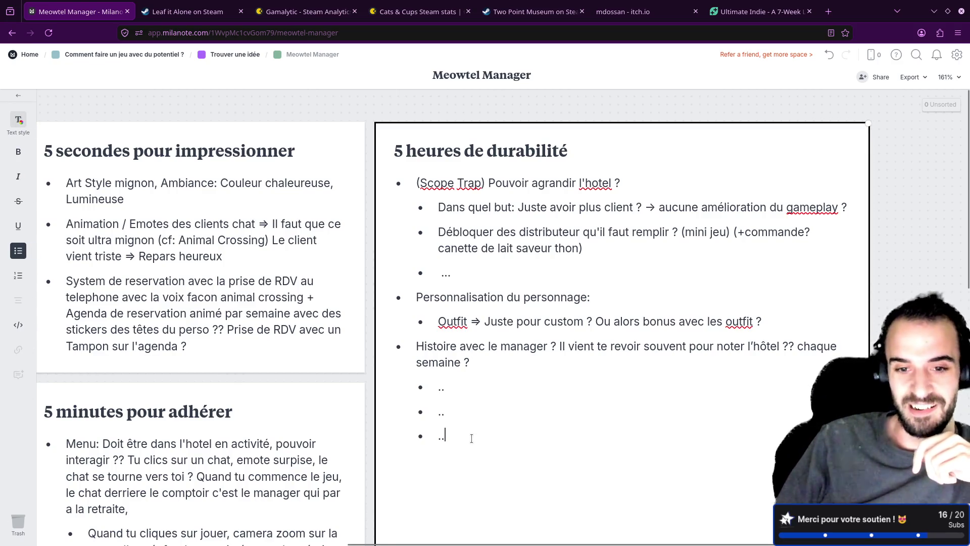
{"action": "key", "text": "Return"}
{"action": "key", "text": "shift+Tab"}
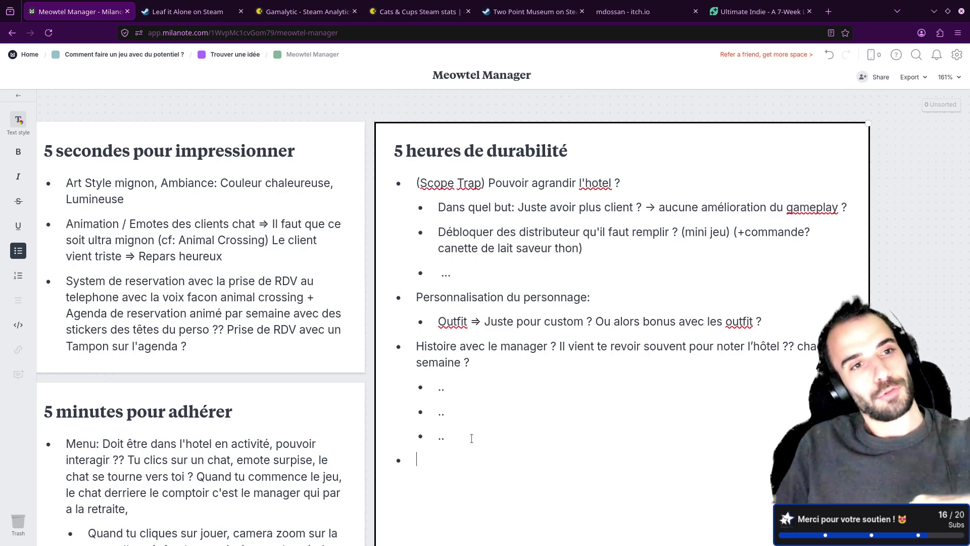
{"action": "left_click", "coordinate": [124, 54]}
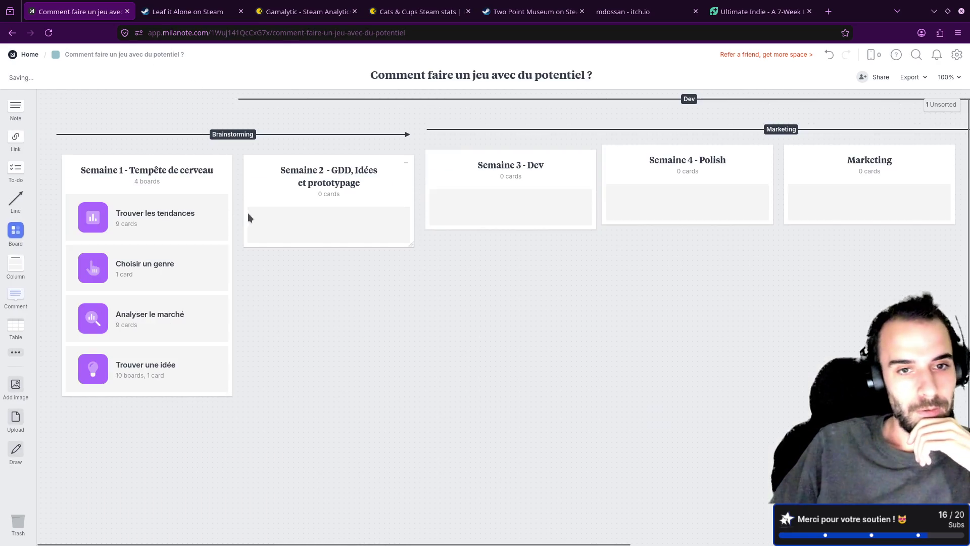
{"action": "left_click", "coordinate": [162, 364]}
{"action": "left_click", "coordinate": [486, 280]}
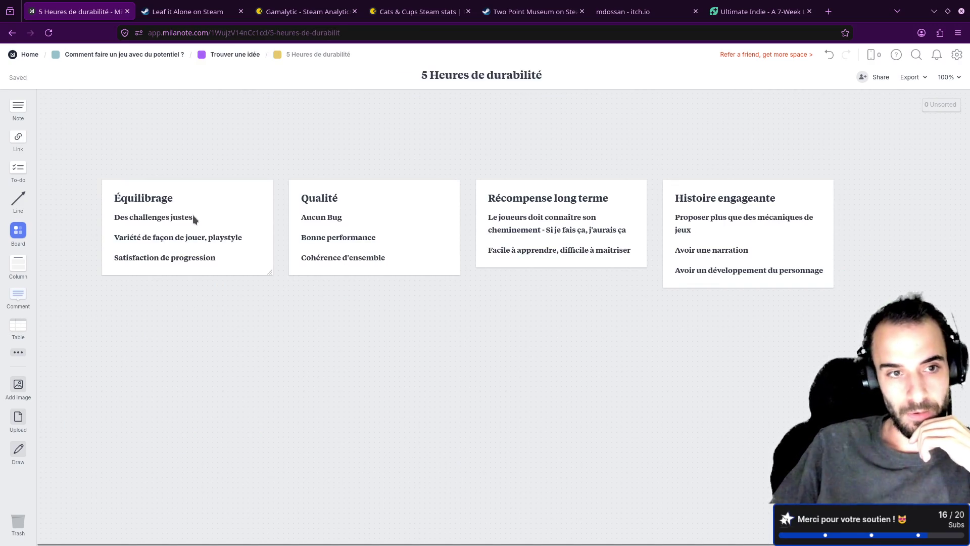
{"action": "mouse_move", "coordinate": [193, 214]}
{"action": "left_mouse_down"}
{"action": "mouse_move", "coordinate": [221, 206]}
{"action": "mouse_move", "coordinate": [190, 204]}
{"action": "left_mouse_up"}
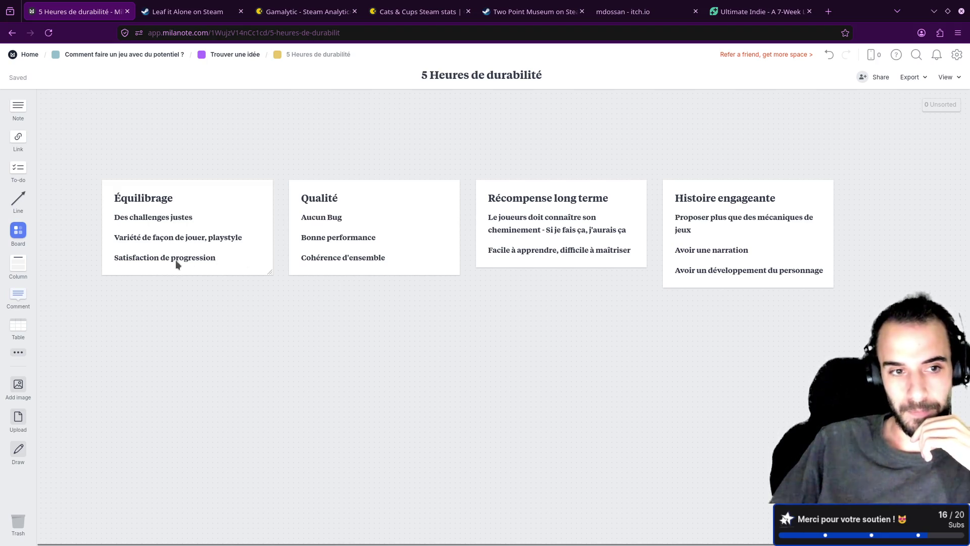
{"action": "left_click", "coordinate": [130, 260]}
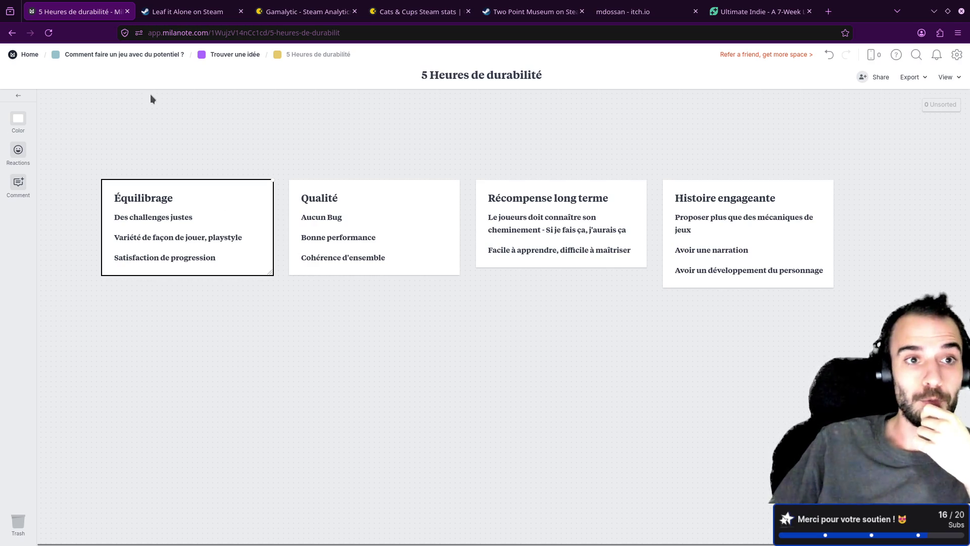
{"action": "left_click", "coordinate": [152, 55]}
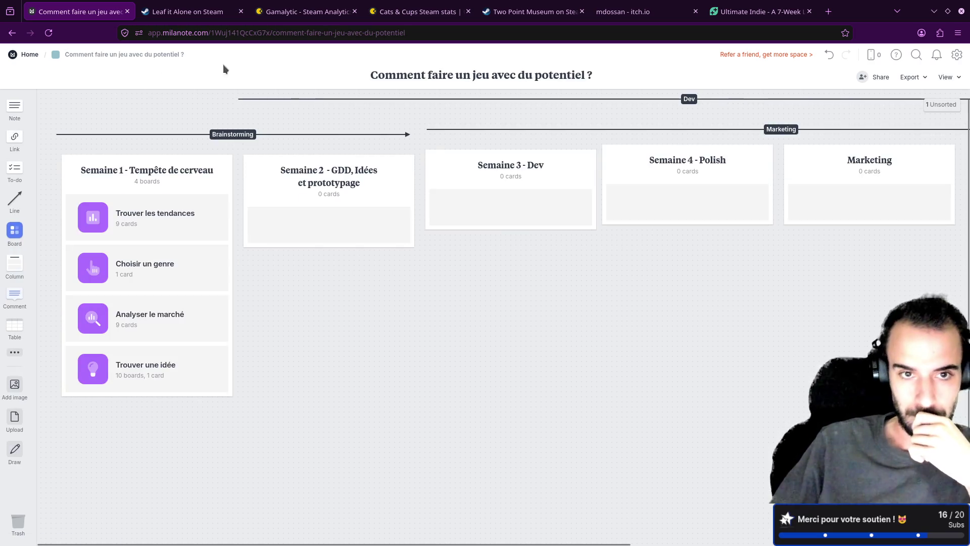
- Reopen Meowtel Manager and extend the last bullet to 'L'humeur des chats, plus ils viennent, plus ils sont content'
{"action": "left_click", "coordinate": [197, 389]}
{"action": "left_click", "coordinate": [864, 282]}
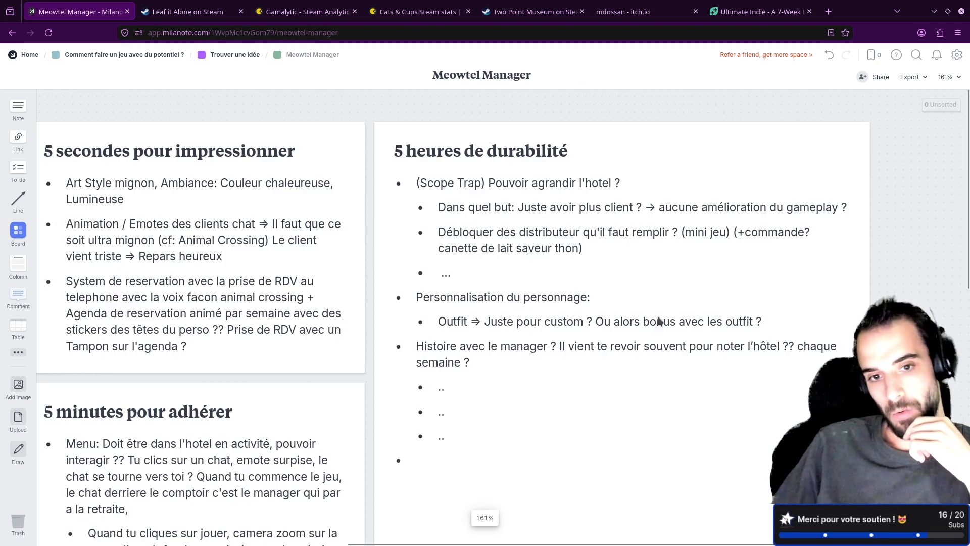
{"action": "left_click", "coordinate": [438, 457]}
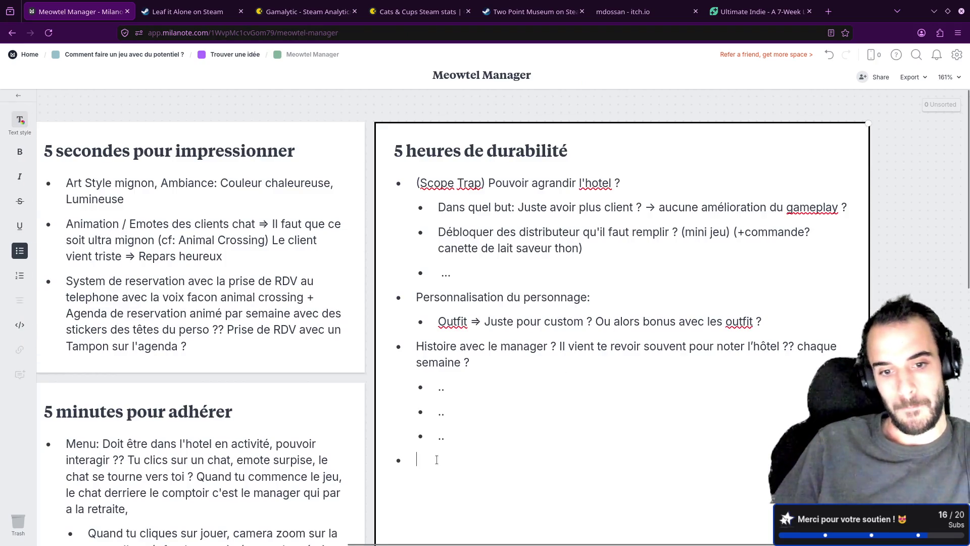
{"action": "type", "text": "L'hum"}
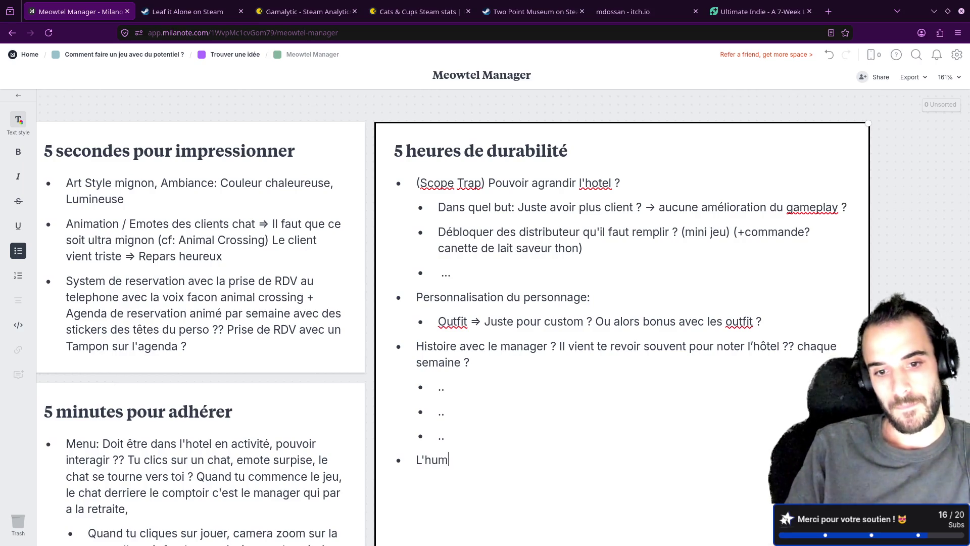
{"action": "type", "text": "eur des cha"}
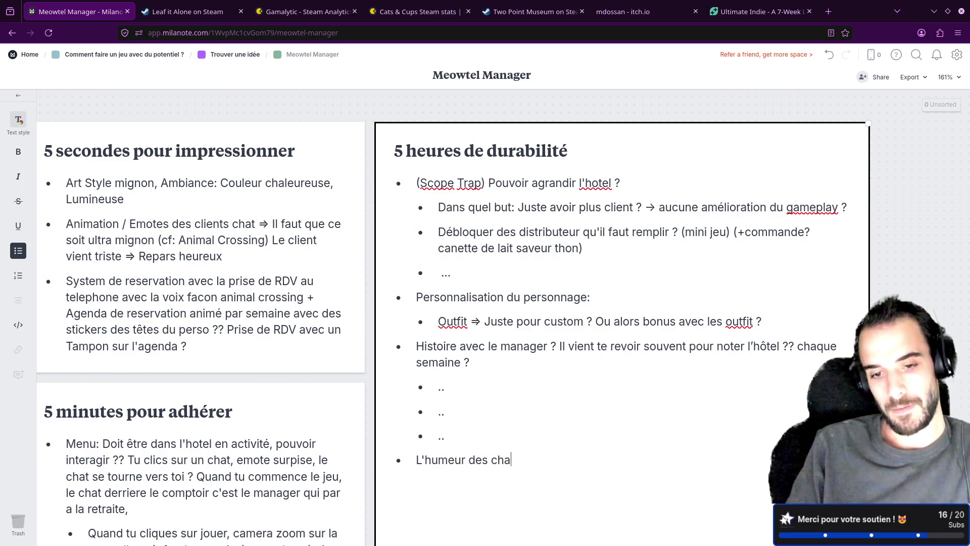
{"action": "type", "text": "ts, plus ils v"}
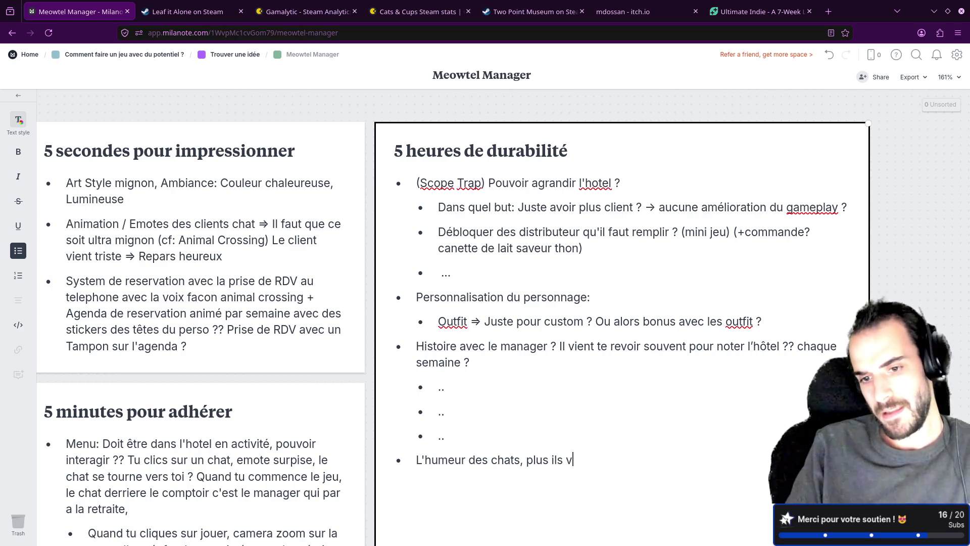
{"action": "type", "text": "iennent"}
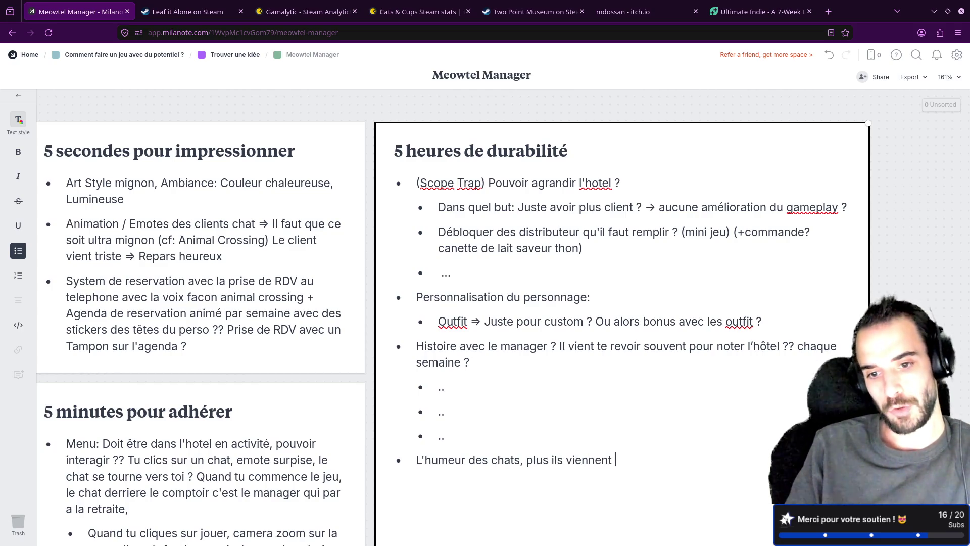
{"action": "key", "text": "BackSpace"}
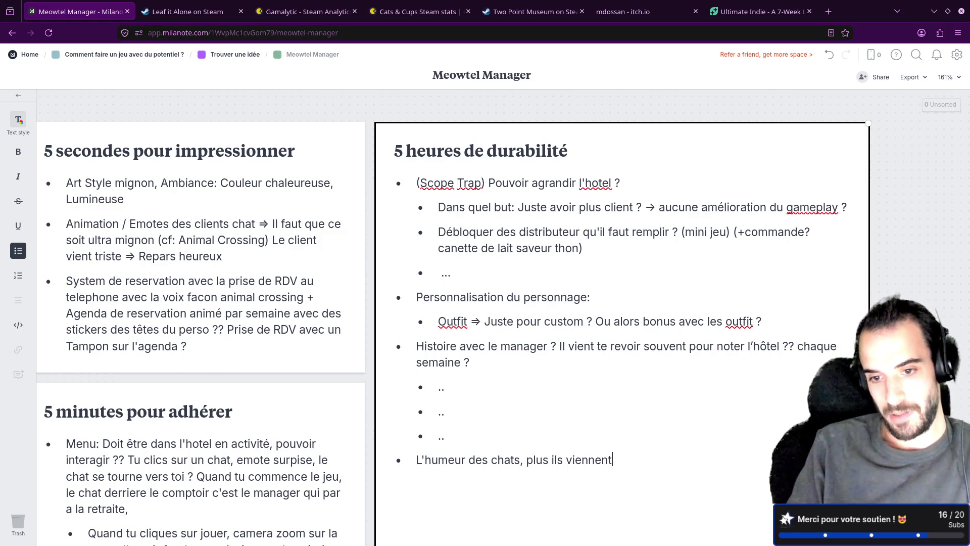
{"action": "type", "text": ", plus ils sont"}
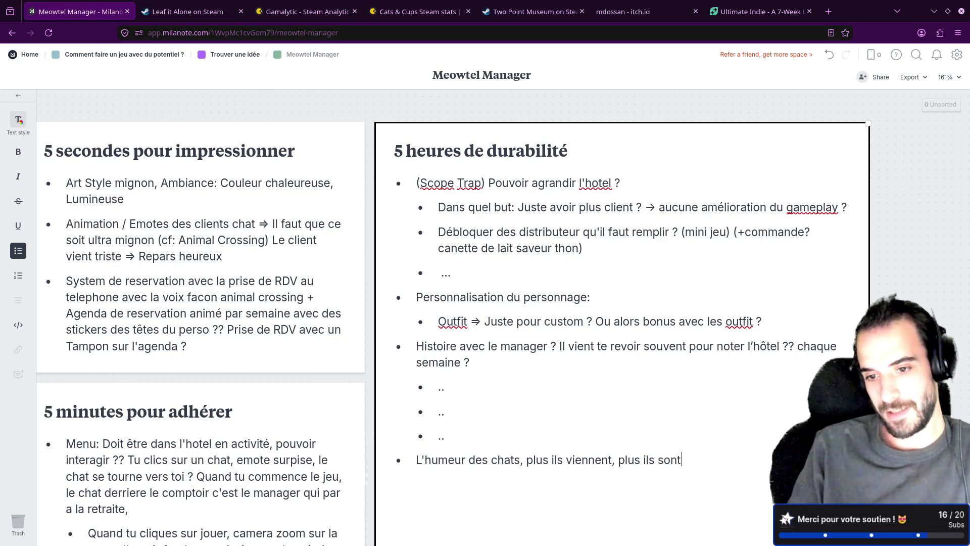
{"action": "type", "text": " content"}
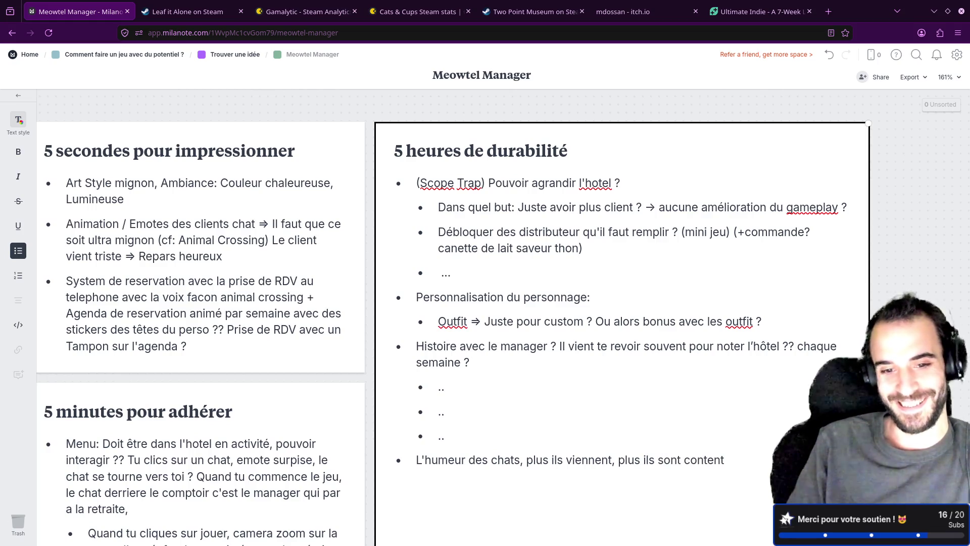
{"action": "scroll", "coordinate": [454, 434], "scroll_direction": "down", "scroll_amount": 1}
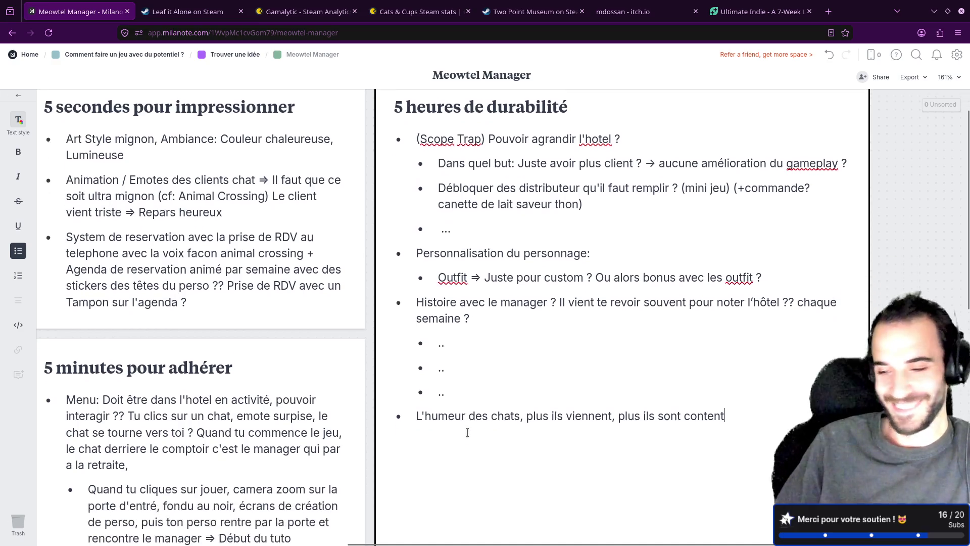
{"action": "scroll", "coordinate": [465, 431], "scroll_direction": "down", "scroll_amount": 1}
{"action": "scroll", "coordinate": [466, 423], "scroll_direction": "down", "scroll_amount": 1}
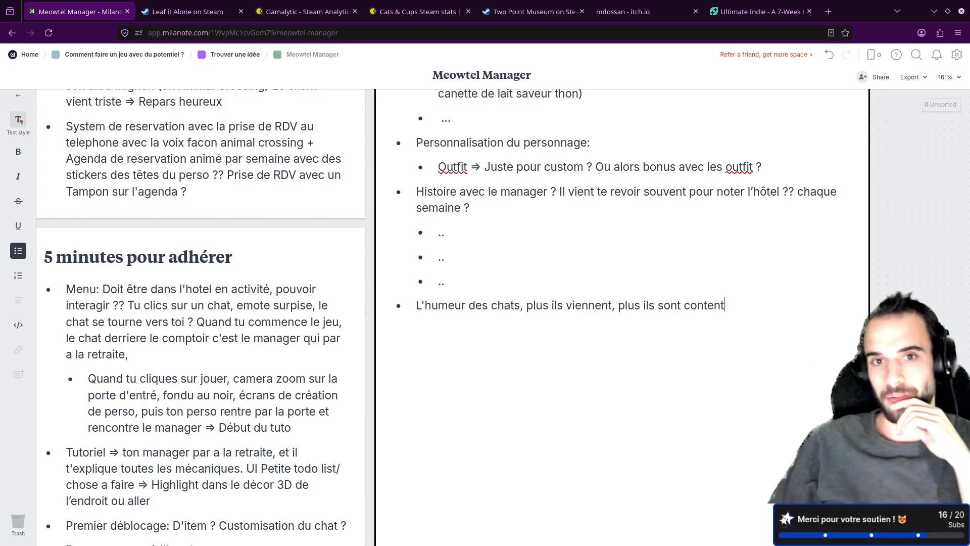
{"action": "scroll", "coordinate": [721, 338], "scroll_direction": "up", "scroll_amount": 1}
{"action": "scroll", "coordinate": [622, 303], "scroll_direction": "up", "scroll_amount": 3}
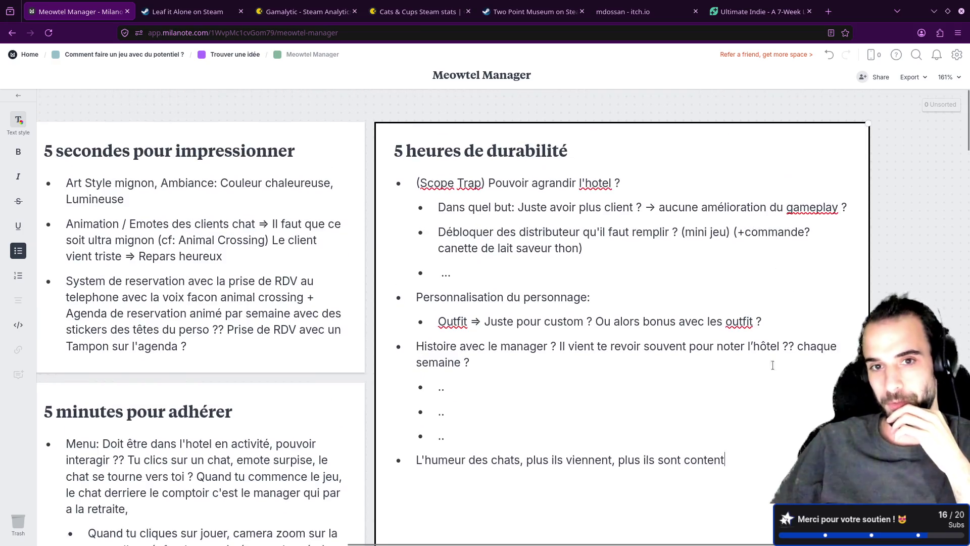
{"action": "scroll", "coordinate": [506, 346], "scroll_direction": "down", "scroll_amount": 3}
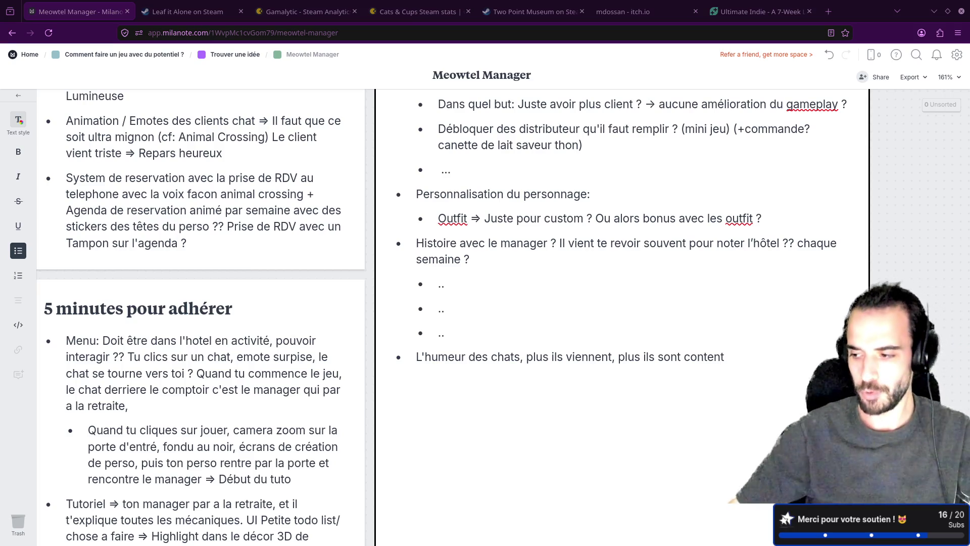
- Search the Steam Store for 'chanocreart', reach Bricks Survivors and list publisher ChaNoStudio's three games
{"action": "left_click", "coordinate": [530, 11]}
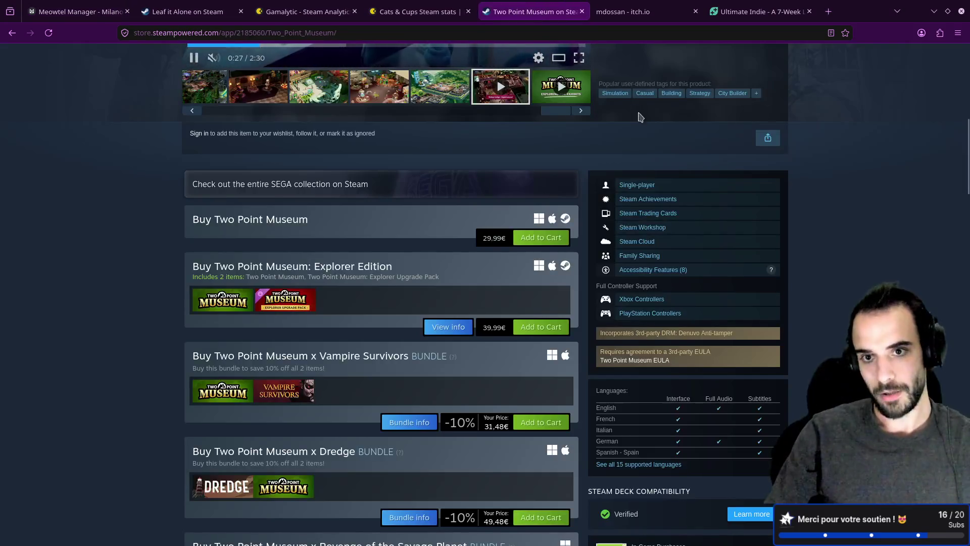
{"action": "scroll", "coordinate": [653, 129], "scroll_direction": "up", "scroll_amount": 10}
{"action": "left_click", "coordinate": [594, 107]}
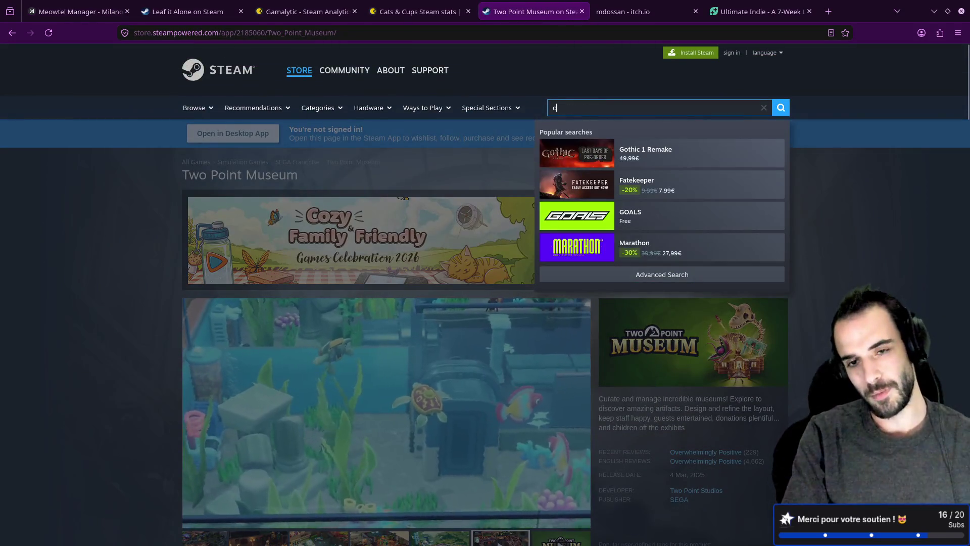
{"action": "type", "text": "chanocrea"}
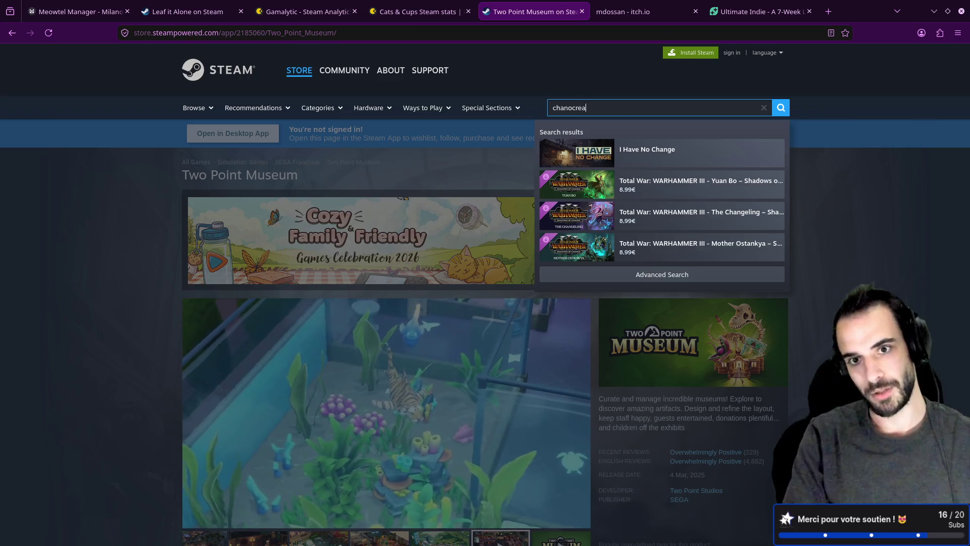
{"action": "type", "text": "rt"}
{"action": "key", "text": "Return"}
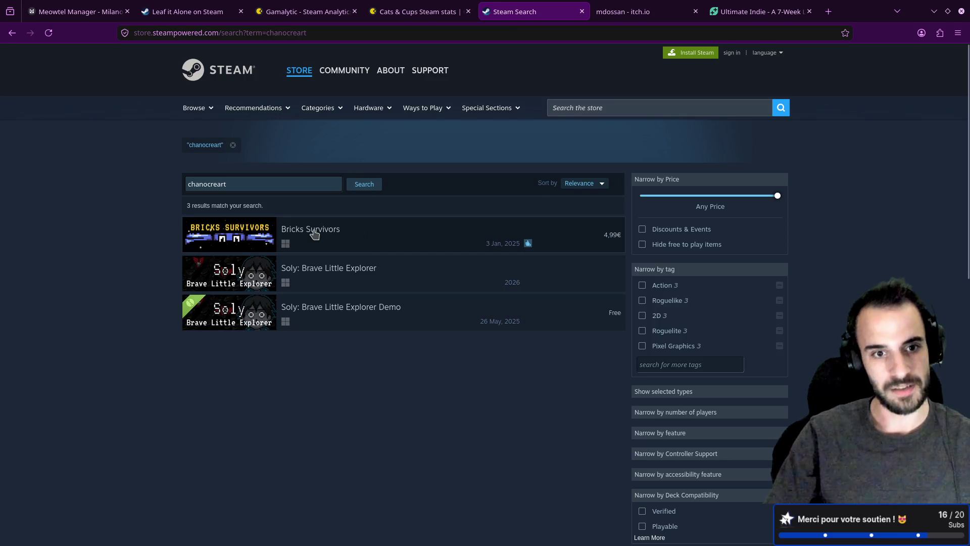
{"action": "left_click", "coordinate": [436, 224]}
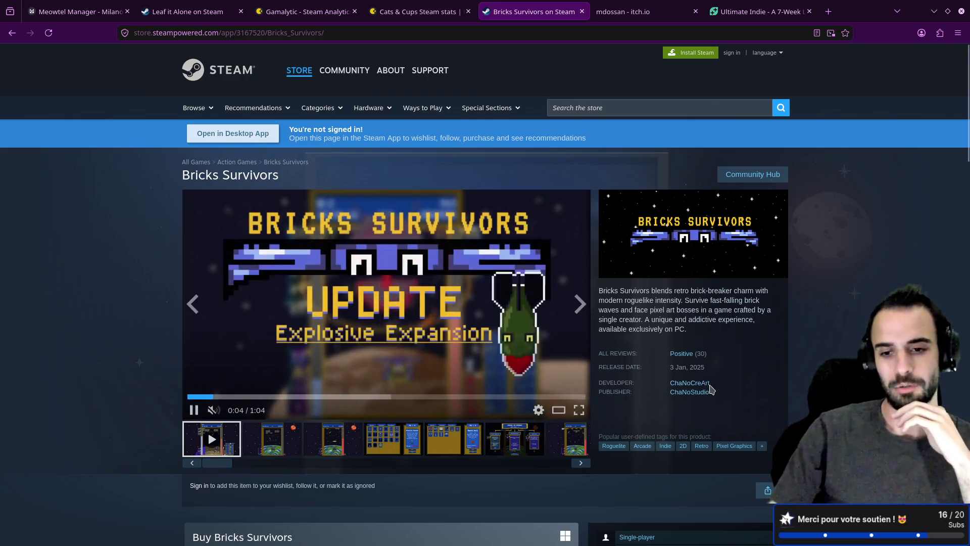
{"action": "left_click", "coordinate": [698, 391]}
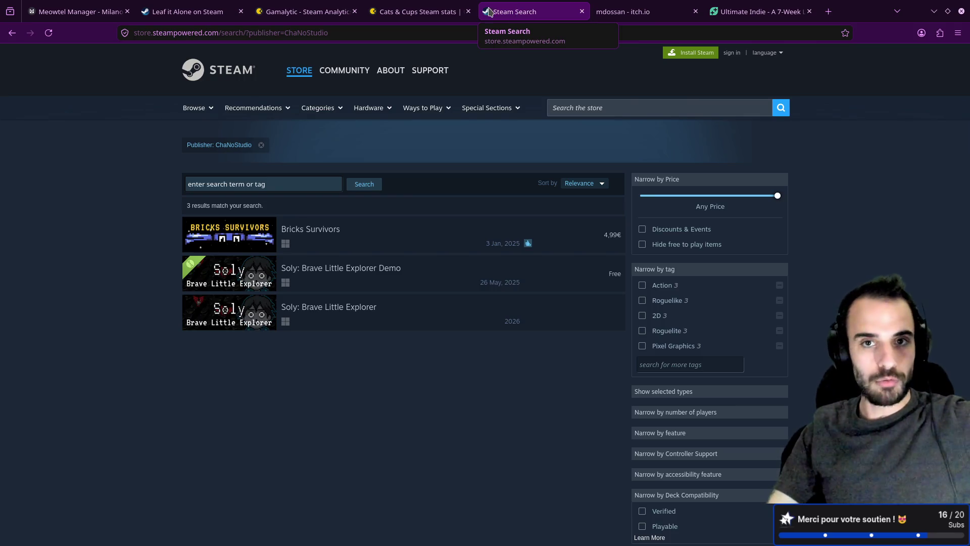
- Step back through the browser tabs to the Meowtel Manager board
{"action": "left_click", "coordinate": [417, 11]}
{"action": "left_click", "coordinate": [303, 12]}
{"action": "left_click", "coordinate": [188, 11]}
{"action": "left_click", "coordinate": [75, 12]}
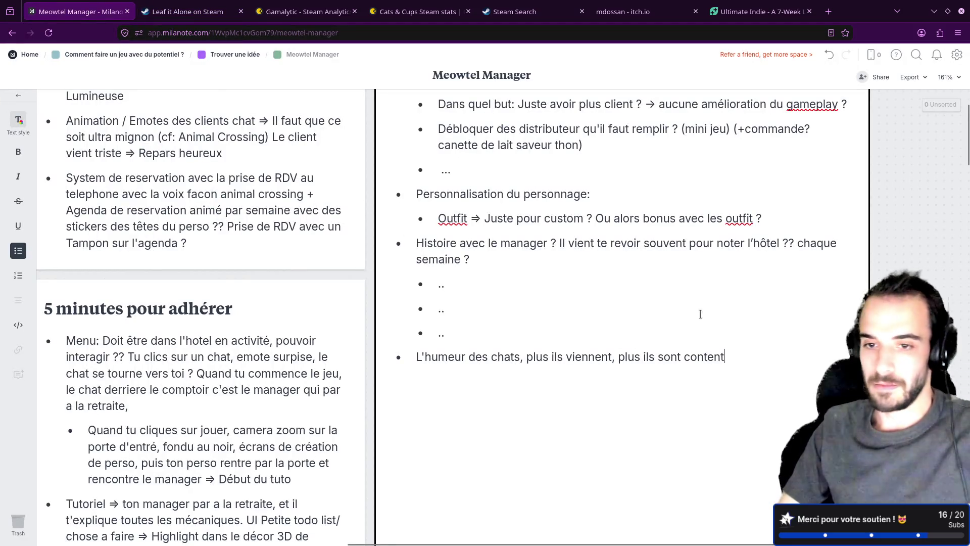
- Undo an accidental indent and leave a fresh empty bullet after the cat-mood line
{"action": "key", "text": "shift+Return"}
{"action": "key", "text": "Tab"}
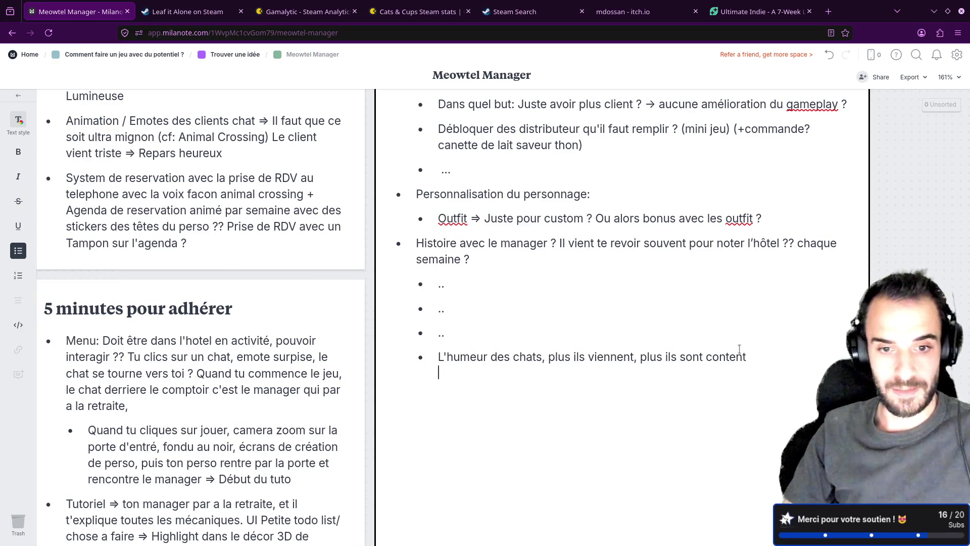
{"action": "key", "text": "BackSpace"}
{"action": "key", "text": "shift+Tab"}
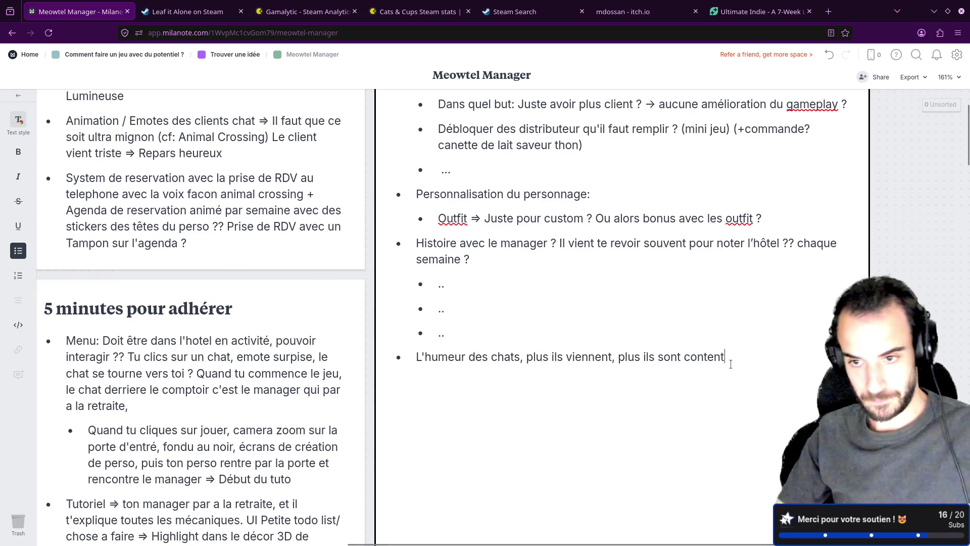
{"action": "key", "text": "Return"}
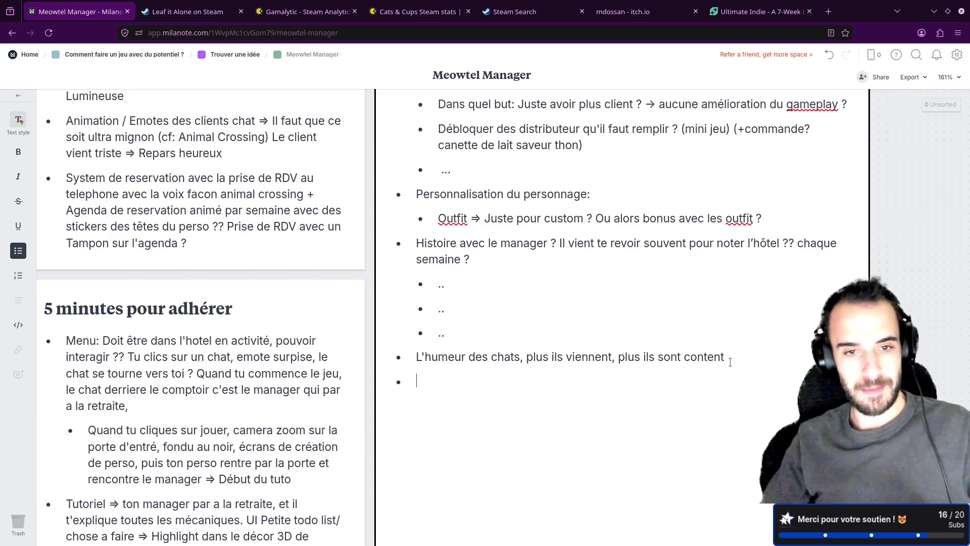
{"action": "left_click", "coordinate": [371, 279]}
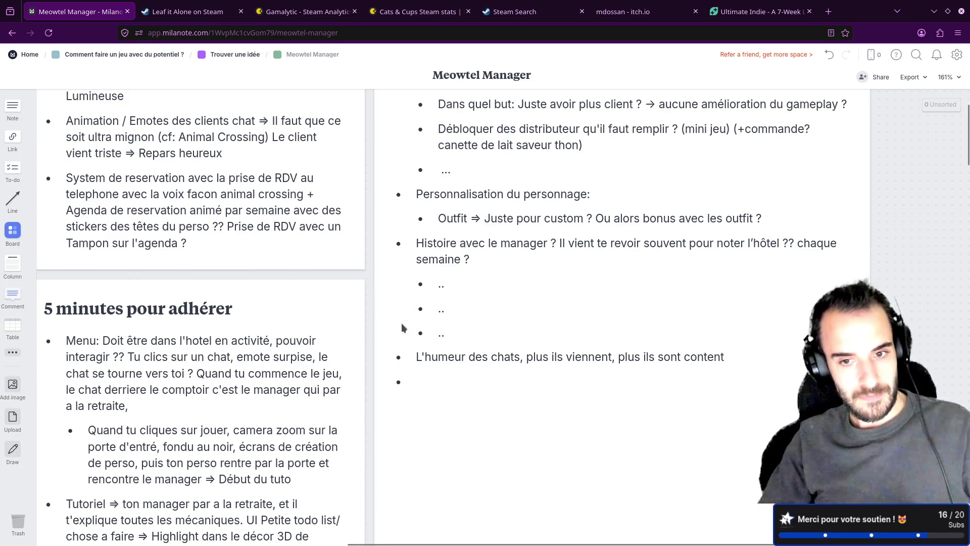
{"action": "scroll", "coordinate": [403, 328], "scroll_direction": "up", "scroll_amount": 3}
{"action": "scroll", "coordinate": [450, 368], "scroll_direction": "down", "scroll_amount": 3}
{"action": "left_click", "coordinate": [436, 361]}
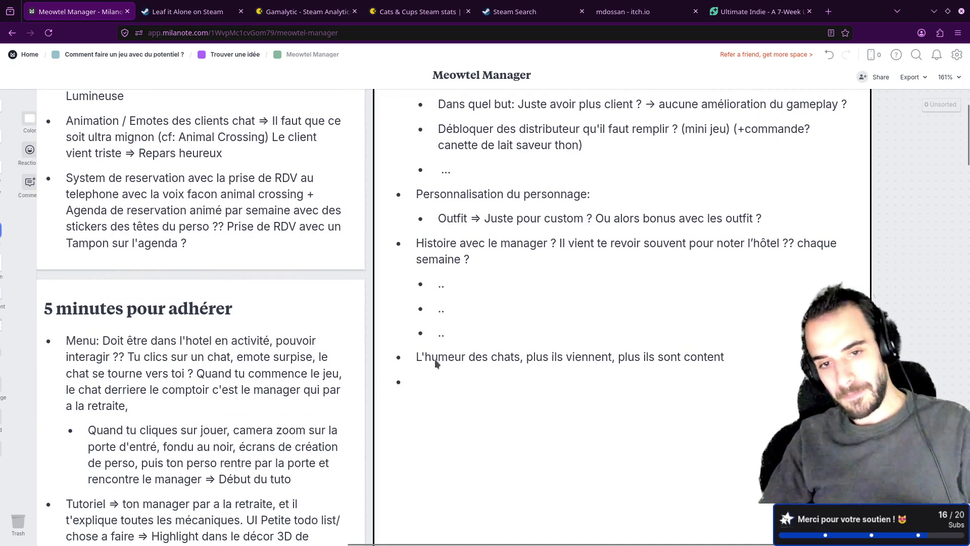
{"action": "scroll", "coordinate": [434, 358], "scroll_direction": "up", "scroll_amount": 2}
{"action": "left_click", "coordinate": [404, 155]}
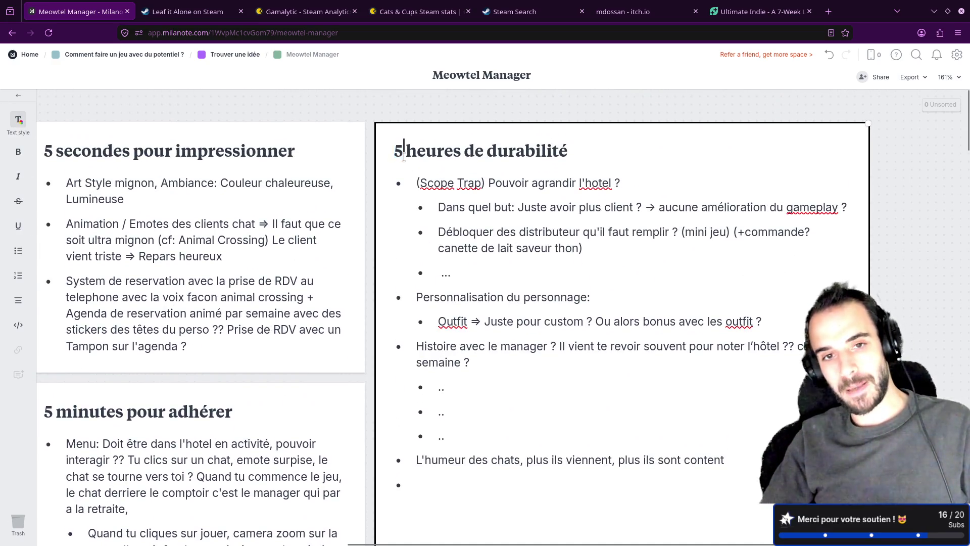
{"action": "left_click_drag", "start_coordinate": [393, 152], "coordinate": [569, 152]}
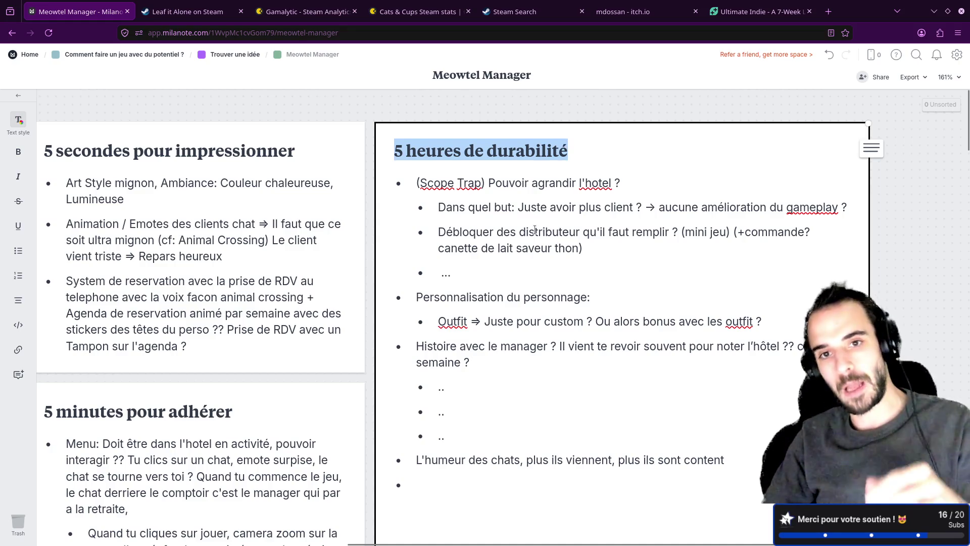
{"action": "scroll", "coordinate": [535, 230], "scroll_direction": "down", "scroll_amount": 3}
{"action": "left_click", "coordinate": [419, 225]}
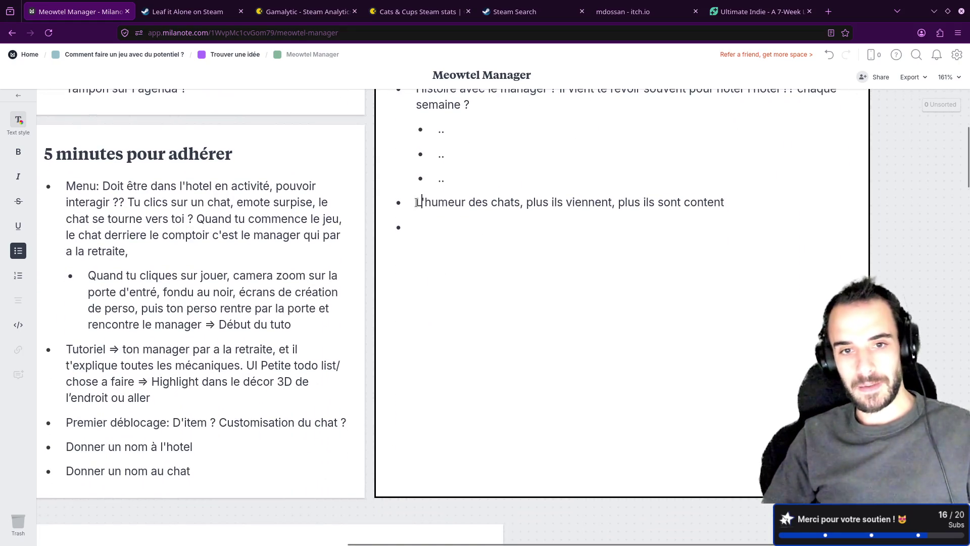
{"action": "left_click_drag", "start_coordinate": [417, 202], "coordinate": [716, 202]}
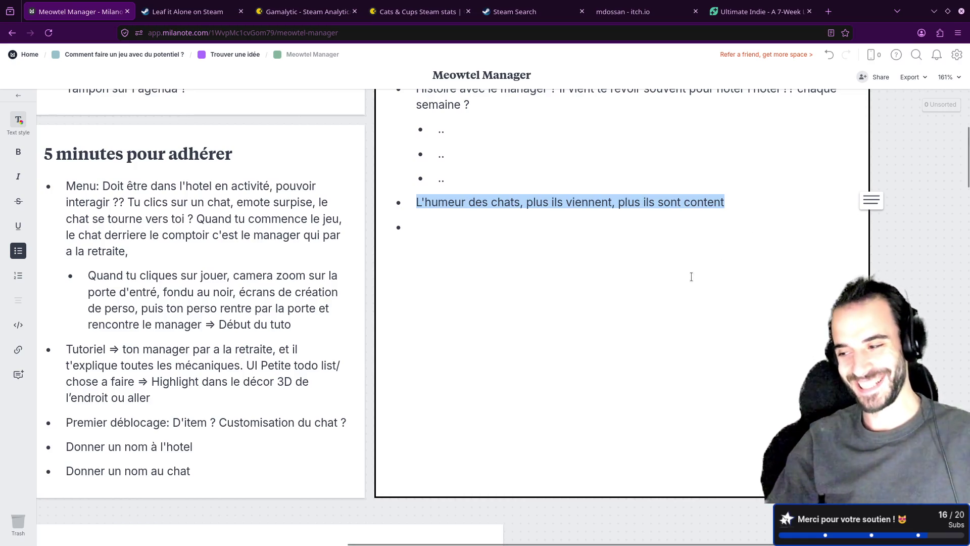
{"action": "scroll", "coordinate": [689, 279], "scroll_direction": "up", "scroll_amount": 1}
{"action": "scroll", "coordinate": [690, 282], "scroll_direction": "up", "scroll_amount": 5}
{"action": "scroll", "coordinate": [659, 296], "scroll_direction": "up", "scroll_amount": 2}
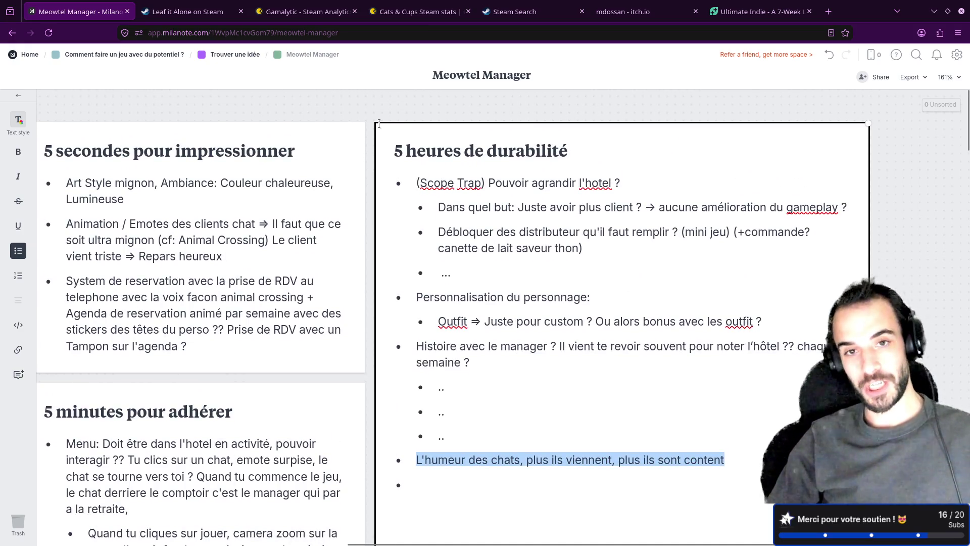
{"action": "left_click", "coordinate": [285, 107]}
{"action": "scroll", "coordinate": [282, 184], "scroll_direction": "down", "scroll_amount": 3, "text": "ctrl"}
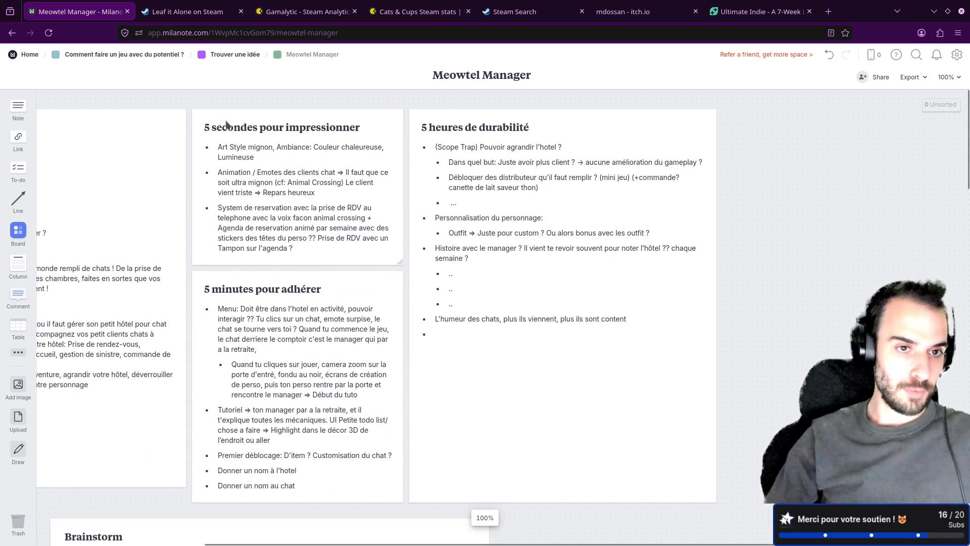
{"action": "scroll", "coordinate": [207, 193], "scroll_direction": "up", "scroll_amount": 2, "text": "ctrl"}
{"action": "scroll", "coordinate": [208, 193], "scroll_direction": "up", "scroll_amount": 3, "text": "ctrl"}
{"action": "scroll", "coordinate": [115, 204], "scroll_direction": "up", "scroll_amount": 2, "text": "ctrl"}
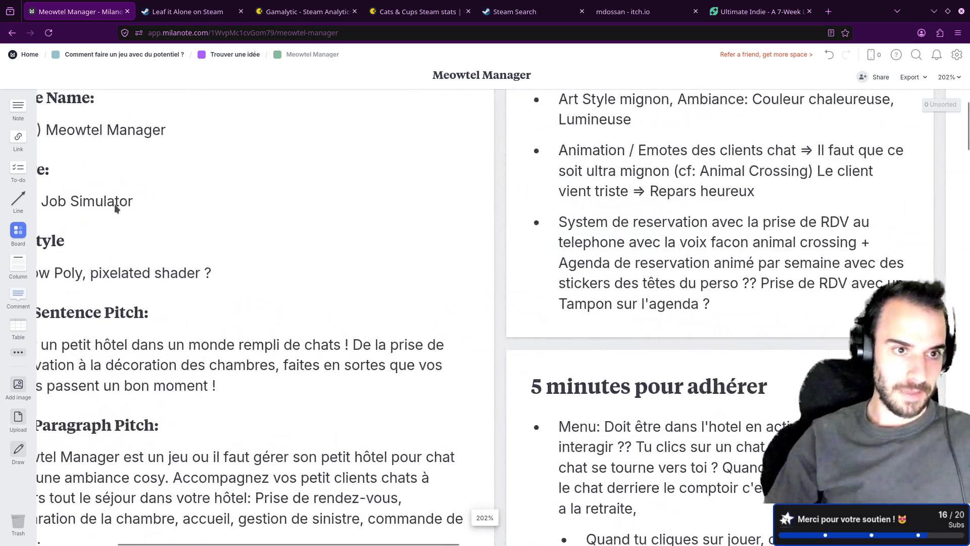
{"action": "scroll", "coordinate": [178, 198], "scroll_direction": "down", "scroll_amount": 1}
{"action": "scroll", "coordinate": [180, 197], "scroll_direction": "down", "scroll_amount": 2, "text": "ctrl"}
{"action": "scroll", "coordinate": [83, 163], "scroll_direction": "down", "scroll_amount": 2, "text": "ctrl"}
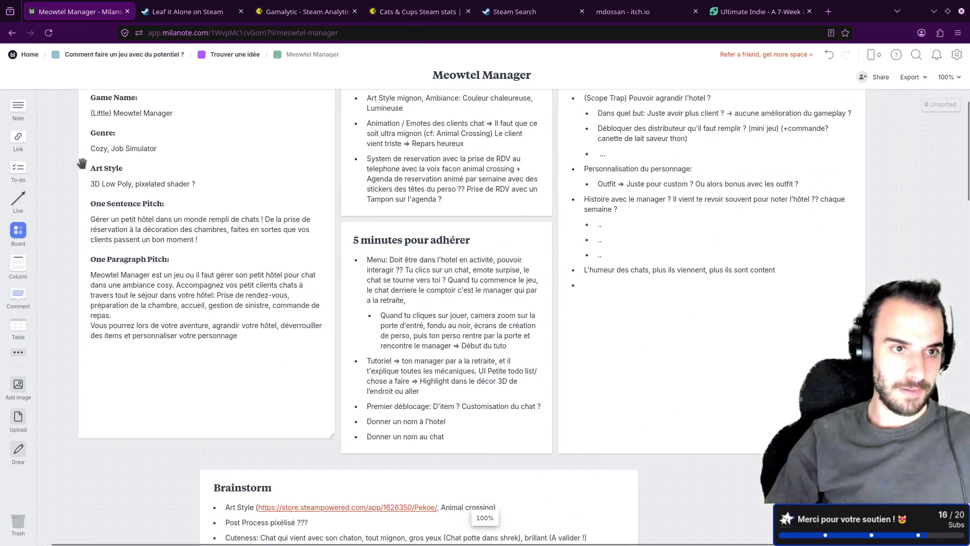
{"action": "scroll", "coordinate": [95, 200], "scroll_direction": "up", "scroll_amount": 1}
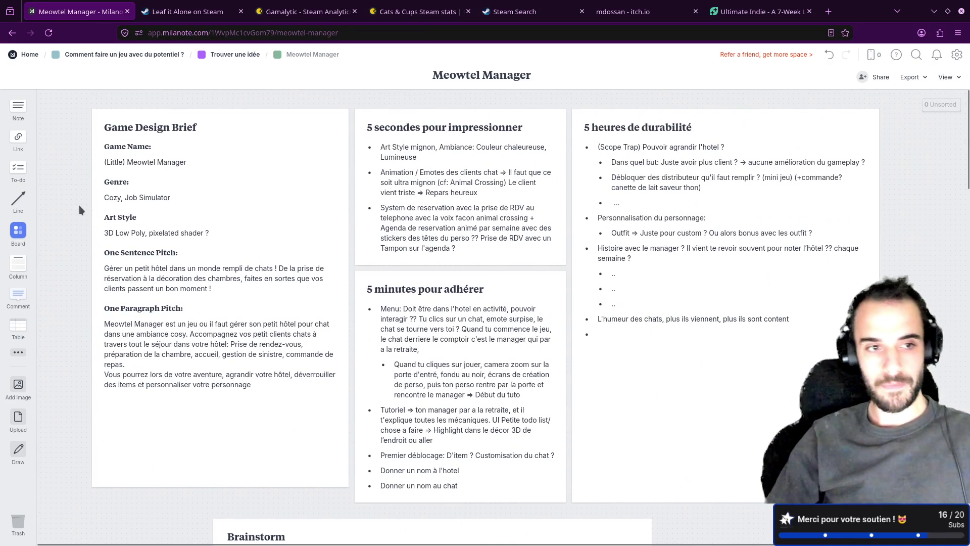
{"action": "scroll", "coordinate": [79, 204], "scroll_direction": "up", "scroll_amount": 1, "text": "ctrl"}
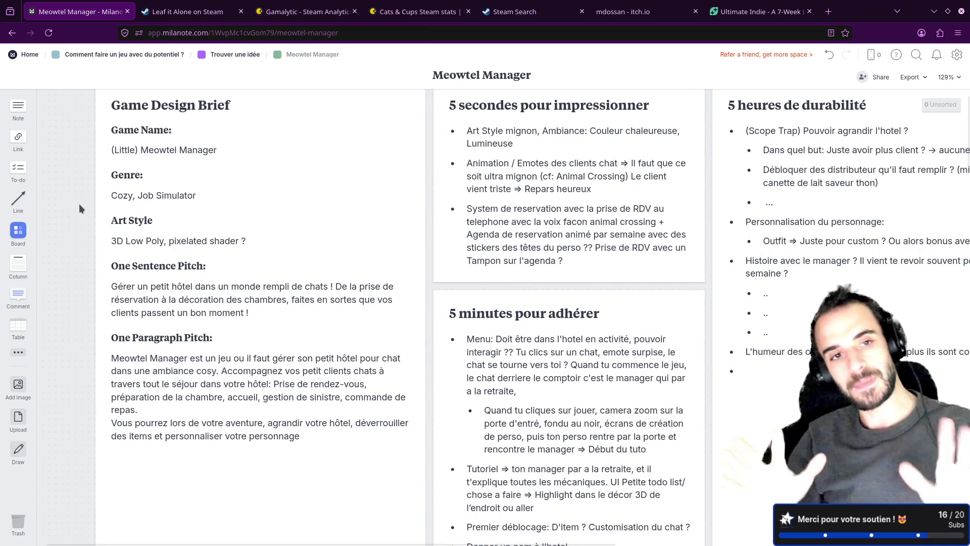
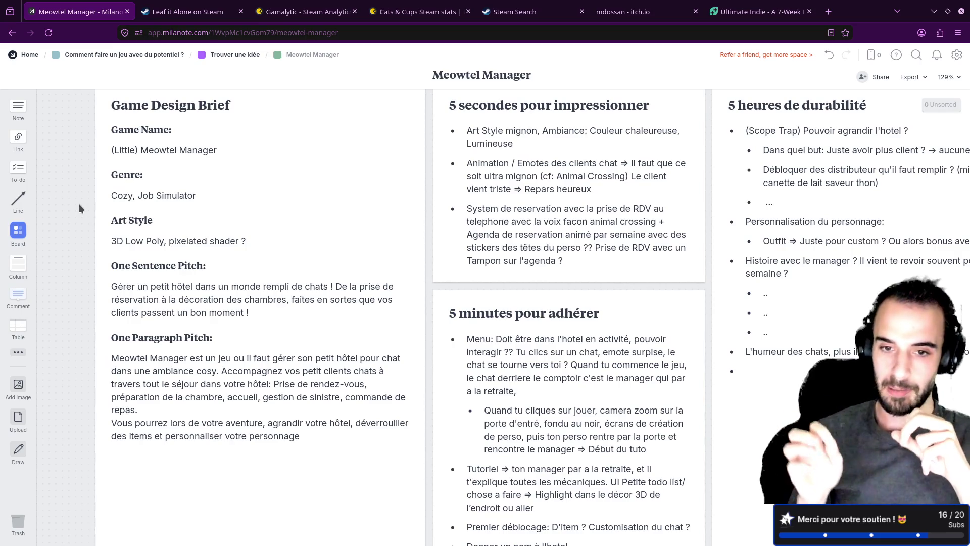
{"action": "scroll", "coordinate": [567, 250], "scroll_direction": "down", "scroll_amount": 10}
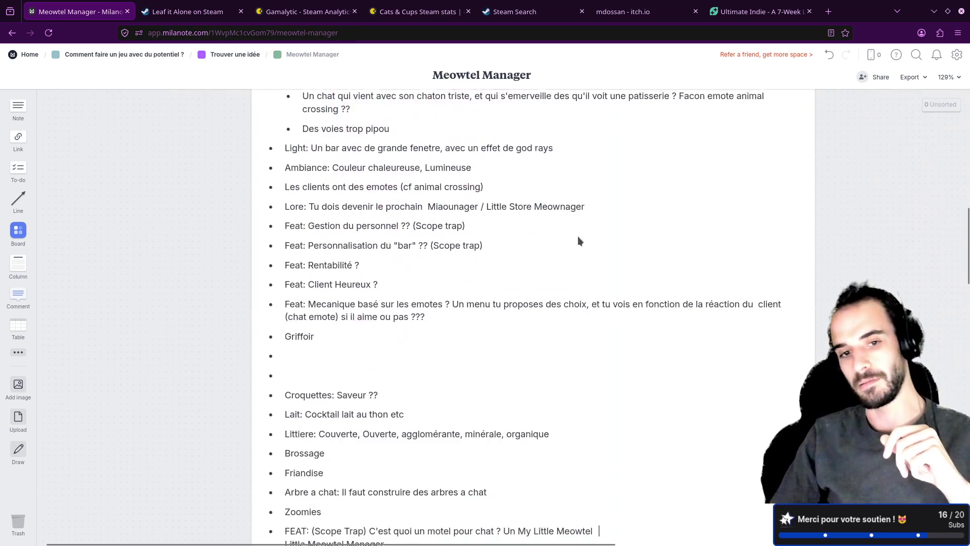
{"action": "scroll", "coordinate": [578, 236], "scroll_direction": "down", "scroll_amount": 5}
{"action": "scroll", "coordinate": [523, 232], "scroll_direction": "down", "scroll_amount": 5}
{"action": "scroll", "coordinate": [524, 234], "scroll_direction": "down", "scroll_amount": 4}
{"action": "scroll", "coordinate": [523, 234], "scroll_direction": "up", "scroll_amount": 10}
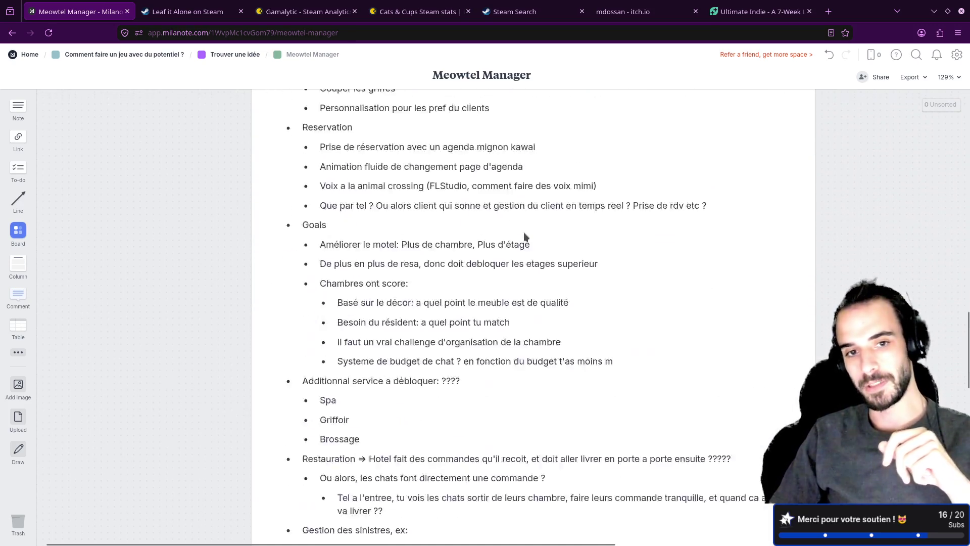
{"action": "scroll", "coordinate": [524, 233], "scroll_direction": "up", "scroll_amount": 5}
{"action": "scroll", "coordinate": [523, 234], "scroll_direction": "up", "scroll_amount": 5}
{"action": "scroll", "coordinate": [524, 237], "scroll_direction": "up", "scroll_amount": 10}
{"action": "scroll", "coordinate": [531, 240], "scroll_direction": "up", "scroll_amount": 5}
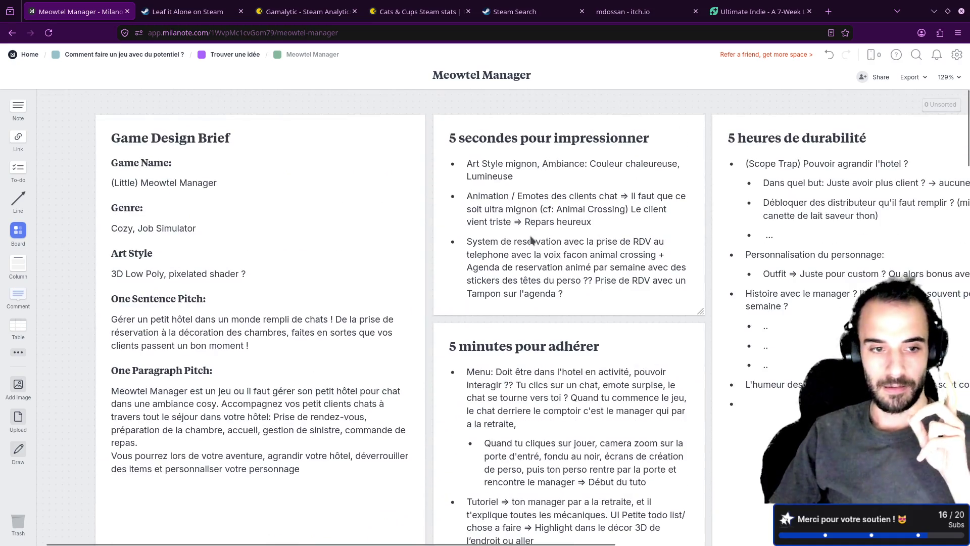
{"action": "scroll", "coordinate": [75, 186], "scroll_direction": "down", "scroll_amount": 1}
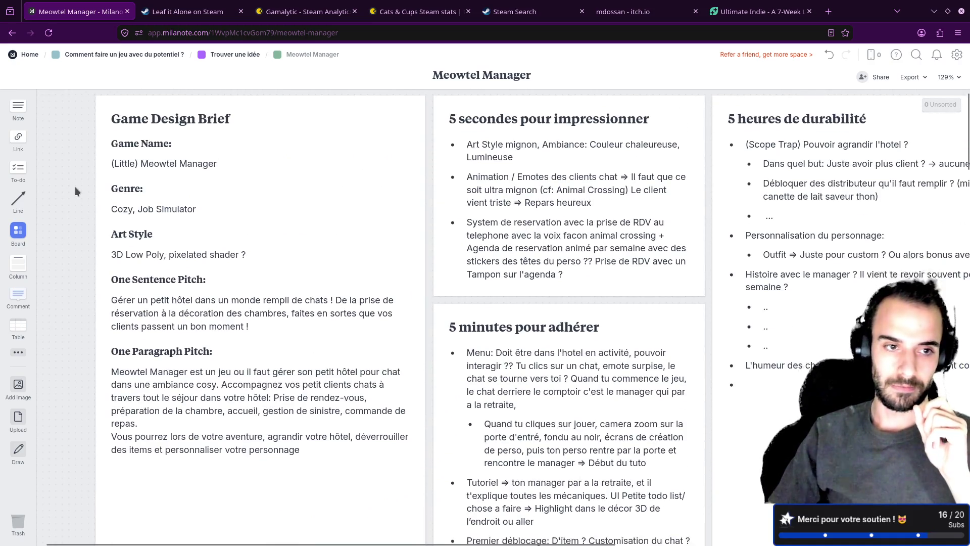
{"action": "scroll", "coordinate": [75, 186], "scroll_direction": "down", "scroll_amount": 1}
{"action": "scroll", "coordinate": [75, 190], "scroll_direction": "up", "scroll_amount": 2}
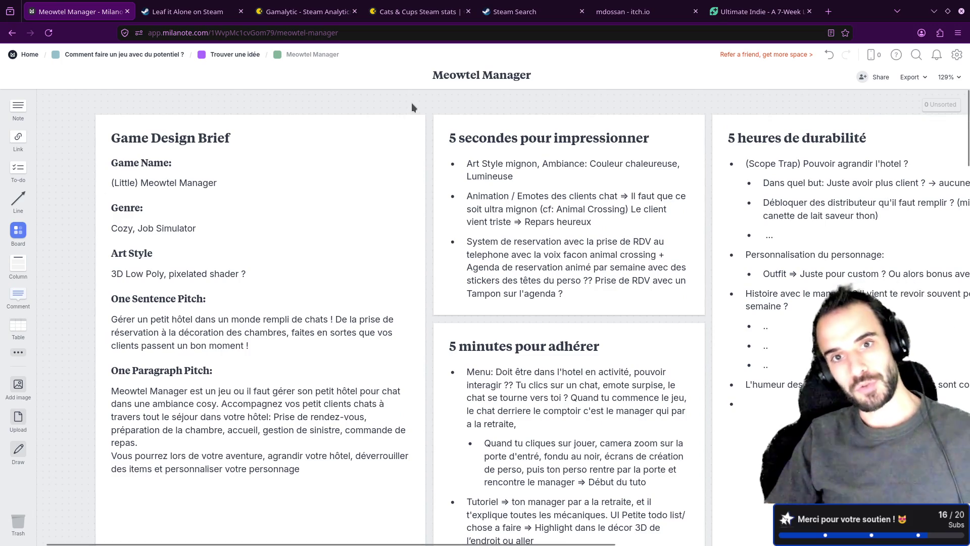
{"action": "scroll", "coordinate": [388, 263], "scroll_direction": "down", "scroll_amount": 10}
{"action": "scroll", "coordinate": [389, 259], "scroll_direction": "down", "scroll_amount": 5}
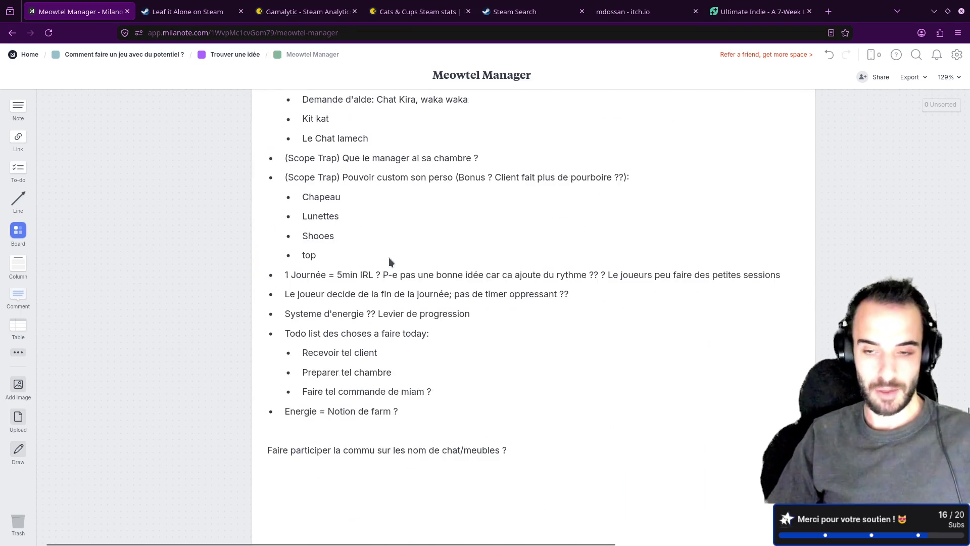
{"action": "scroll", "coordinate": [389, 259], "scroll_direction": "up", "scroll_amount": 5}
{"action": "scroll", "coordinate": [389, 260], "scroll_direction": "up", "scroll_amount": 10}
- Retitle the 5 minutes card to '5 minutes pour adhérer au gameplay' and select the 5 heures card
{"action": "left_click_drag", "start_coordinate": [438, 105], "coordinate": [280, 97]}
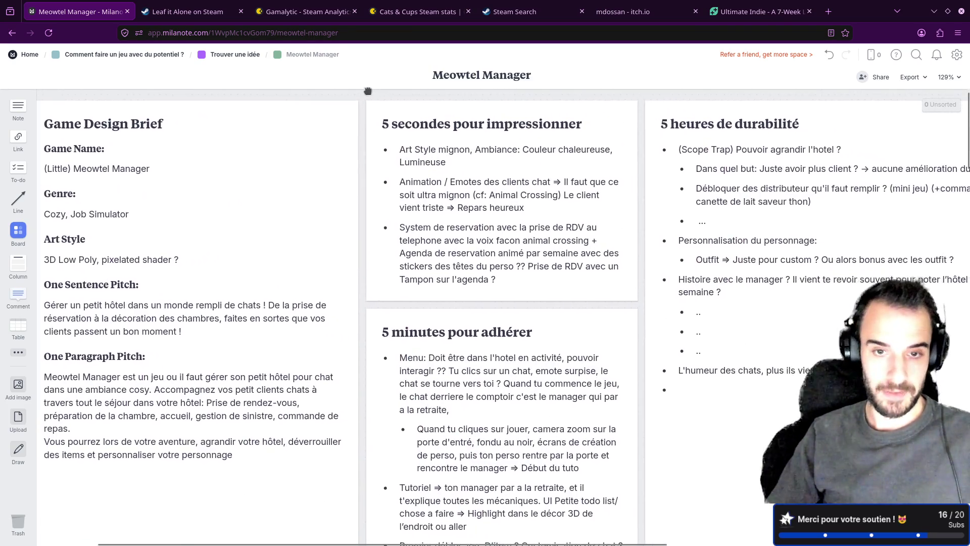
{"action": "left_click_drag", "start_coordinate": [384, 154], "coordinate": [389, 133]}
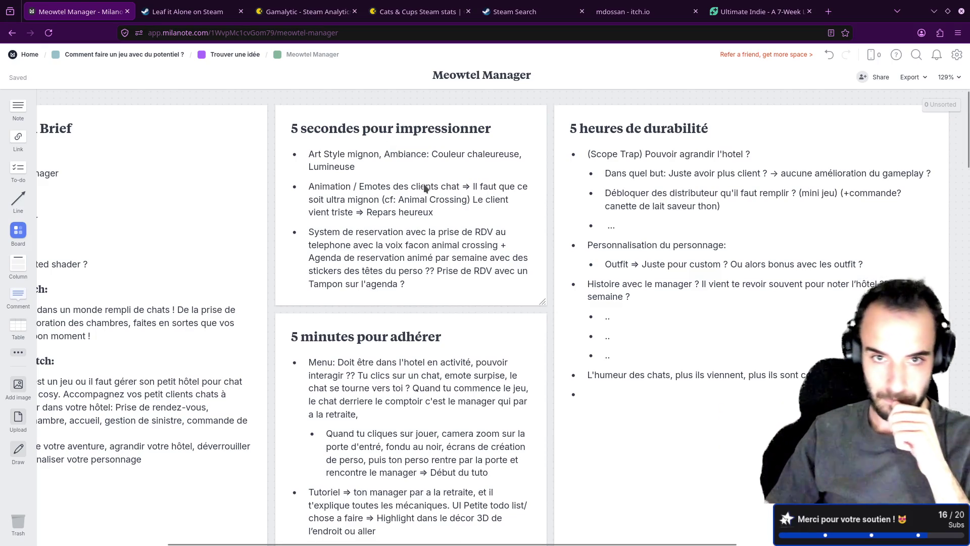
{"action": "scroll", "coordinate": [402, 317], "scroll_direction": "down", "scroll_amount": 1}
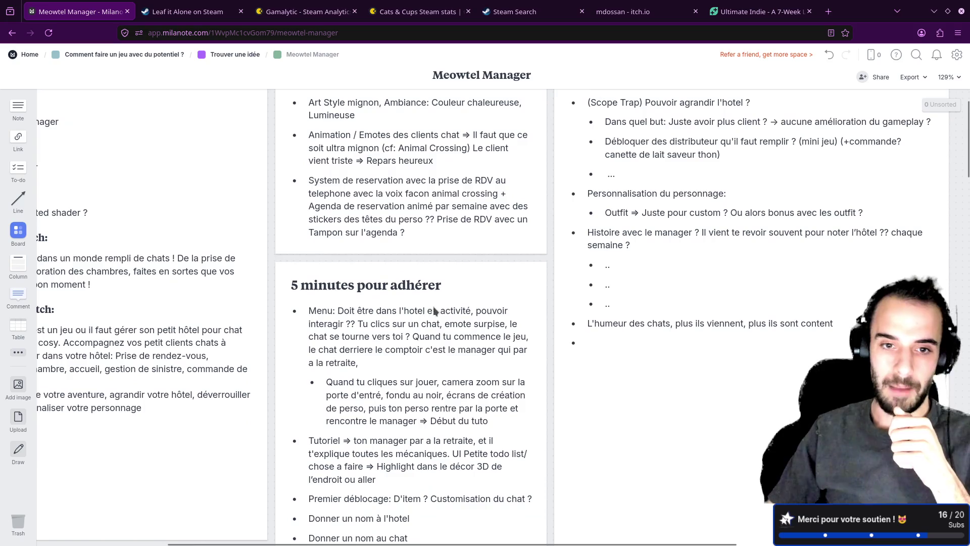
{"action": "left_click", "coordinate": [456, 284]}
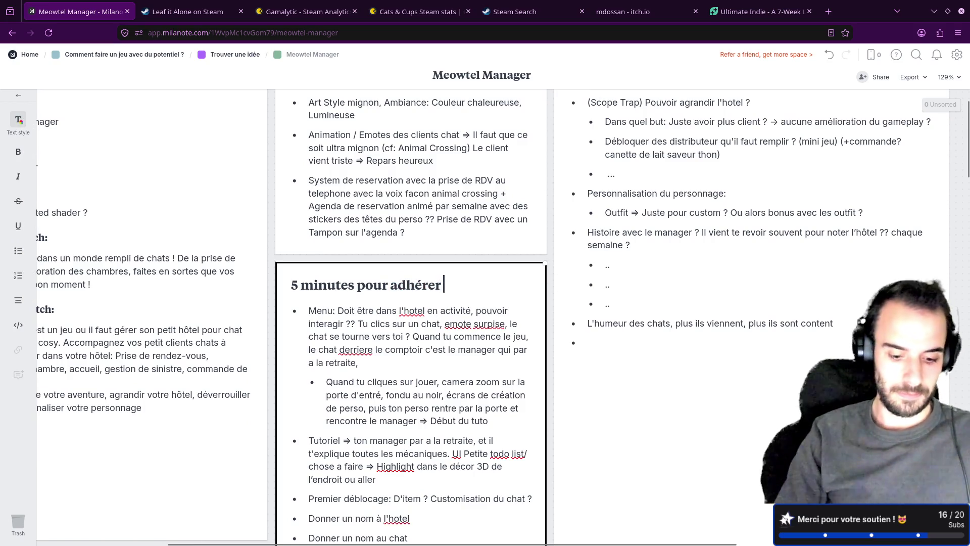
{"action": "type", "text": "au gameplay"}
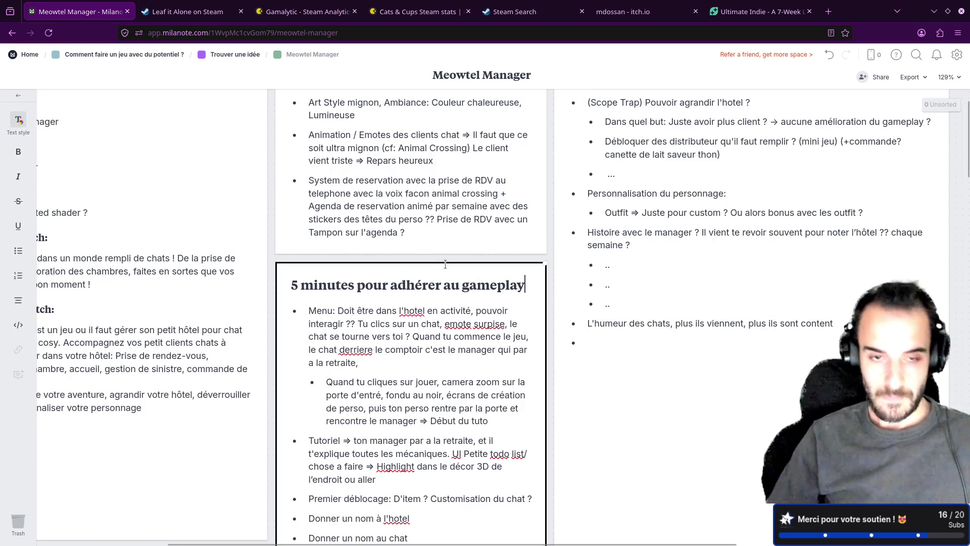
{"action": "left_click", "coordinate": [273, 258]}
{"action": "scroll", "coordinate": [272, 257], "scroll_direction": "down", "scroll_amount": 2}
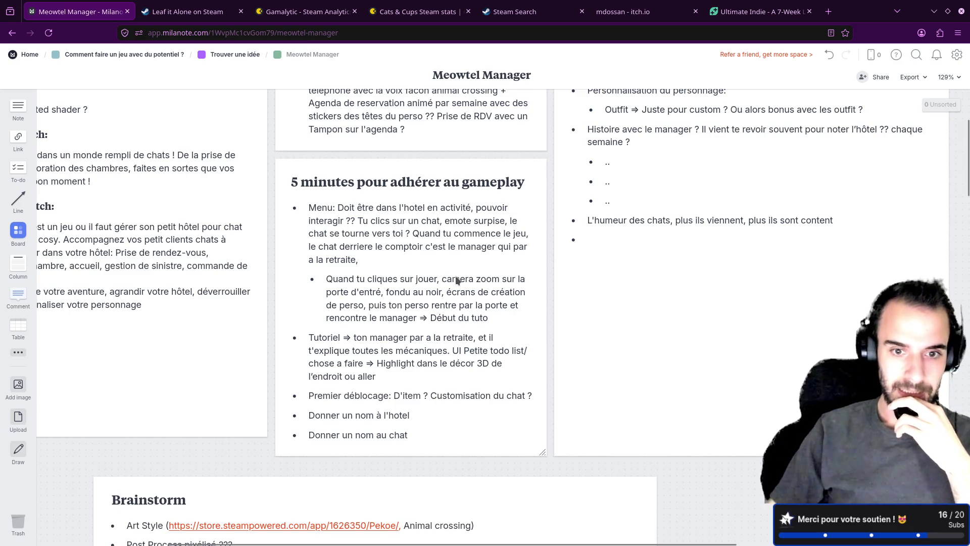
{"action": "scroll", "coordinate": [485, 303], "scroll_direction": "up", "scroll_amount": 3}
{"action": "scroll", "coordinate": [496, 313], "scroll_direction": "up", "scroll_amount": 1}
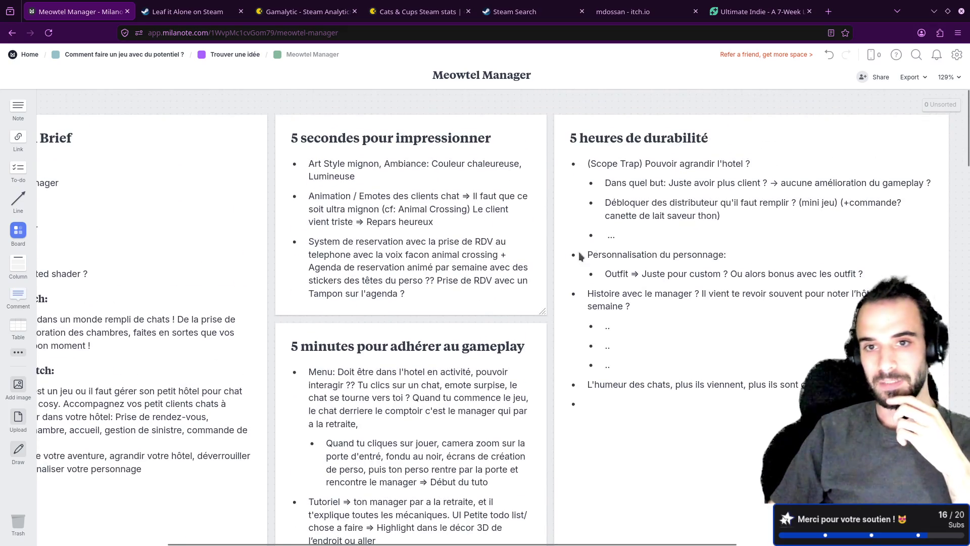
{"action": "left_click", "coordinate": [592, 150]}
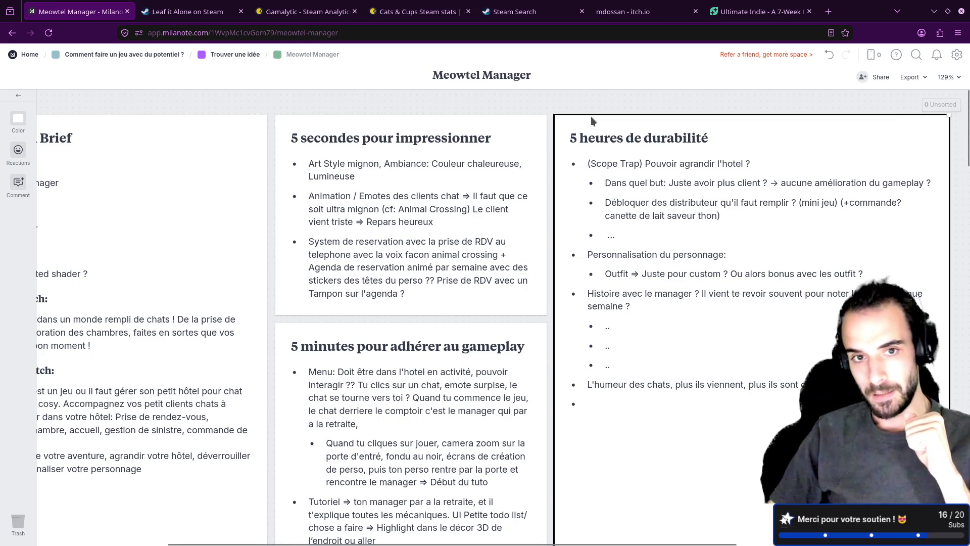
- Line up the 5S, 5M and 5H board tiles on Trouver une idée, then return to Meowtel Manager
{"action": "left_click", "coordinate": [220, 58]}
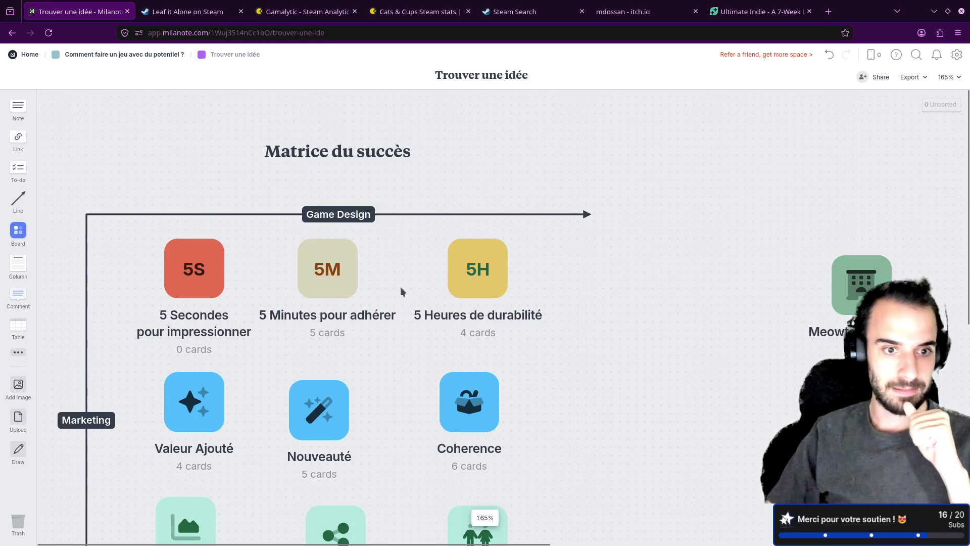
{"action": "left_click_drag", "start_coordinate": [145, 251], "coordinate": [106, 250]}
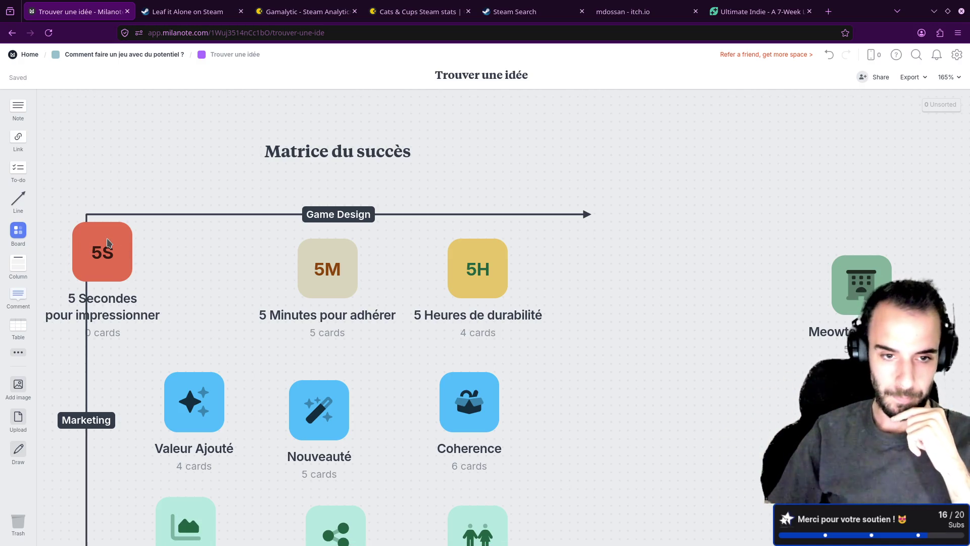
{"action": "left_click_drag", "start_coordinate": [318, 269], "coordinate": [328, 262]}
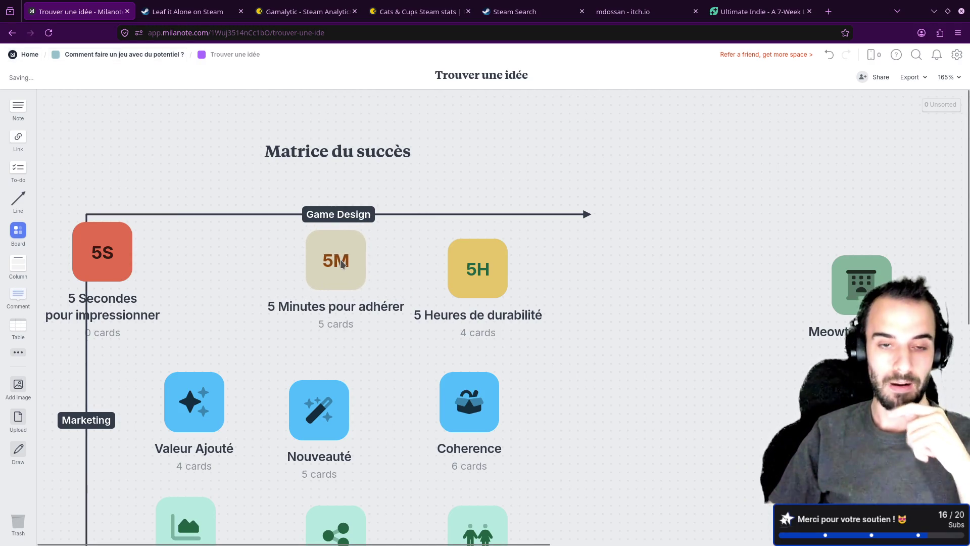
{"action": "mouse_move", "coordinate": [472, 267]}
{"action": "left_mouse_down"}
{"action": "mouse_move", "coordinate": [573, 260]}
{"action": "mouse_move", "coordinate": [497, 273]}
{"action": "left_mouse_up"}
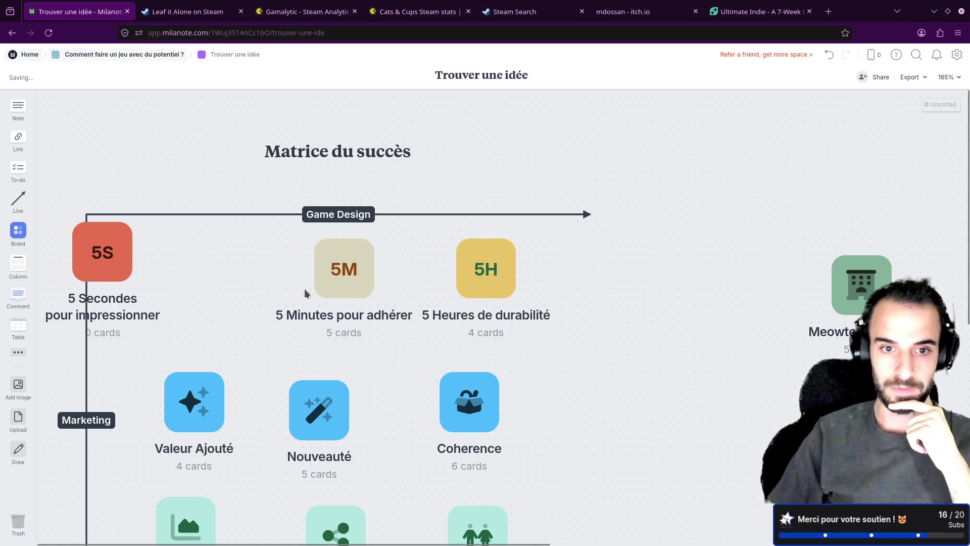
{"action": "left_click_drag", "start_coordinate": [107, 257], "coordinate": [196, 282]}
{"action": "left_click_drag", "start_coordinate": [492, 273], "coordinate": [492, 281]}
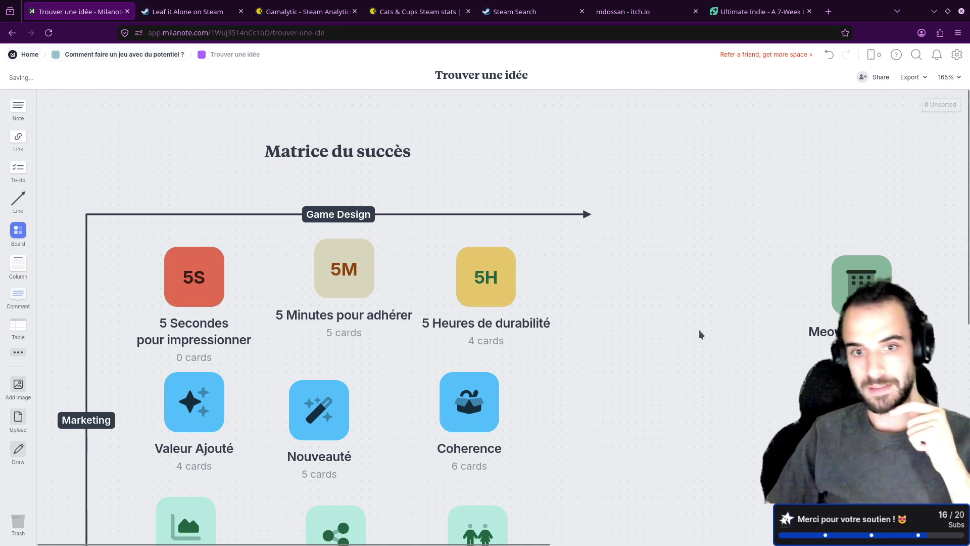
{"action": "left_click", "coordinate": [861, 285]}
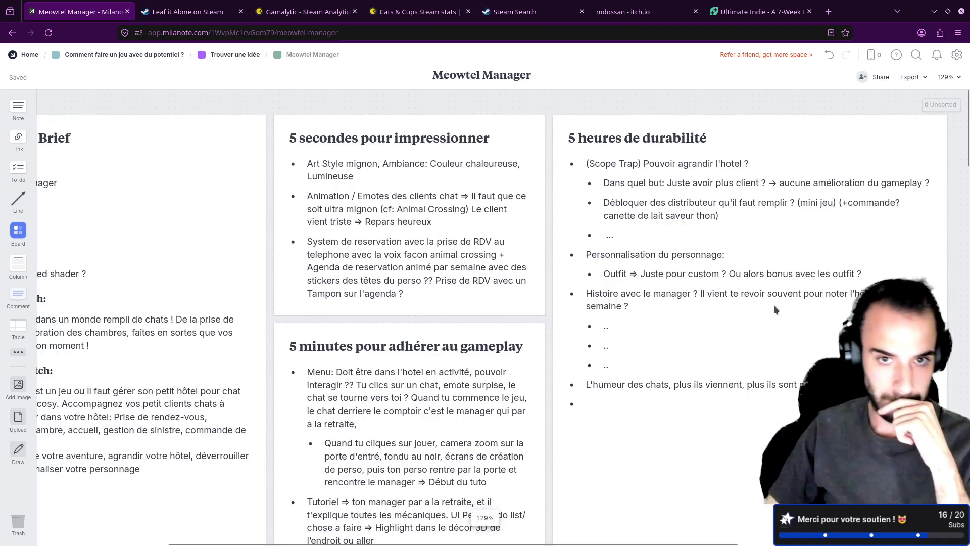
{"action": "left_click", "coordinate": [715, 168]}
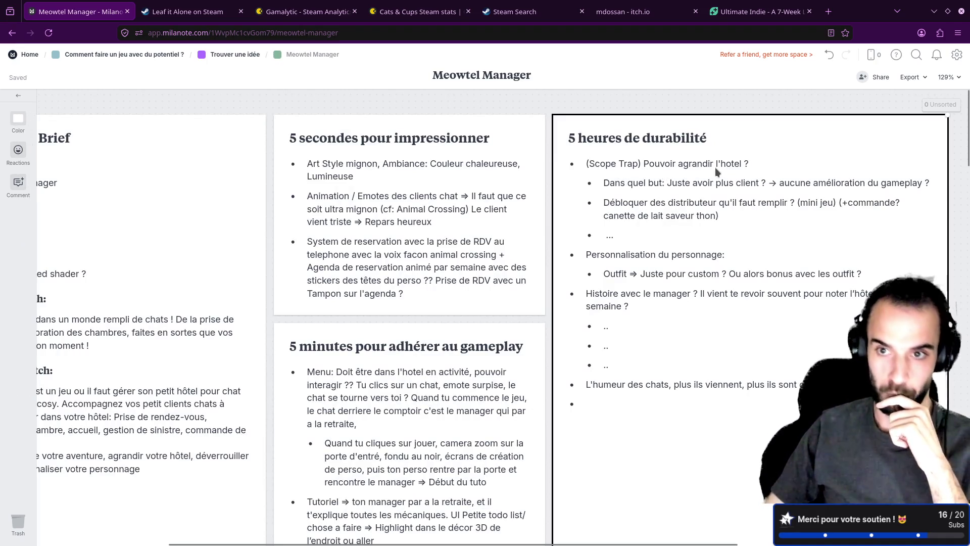
{"action": "left_click", "coordinate": [715, 168]}
{"action": "left_click_drag", "start_coordinate": [748, 164], "coordinate": [646, 157]}
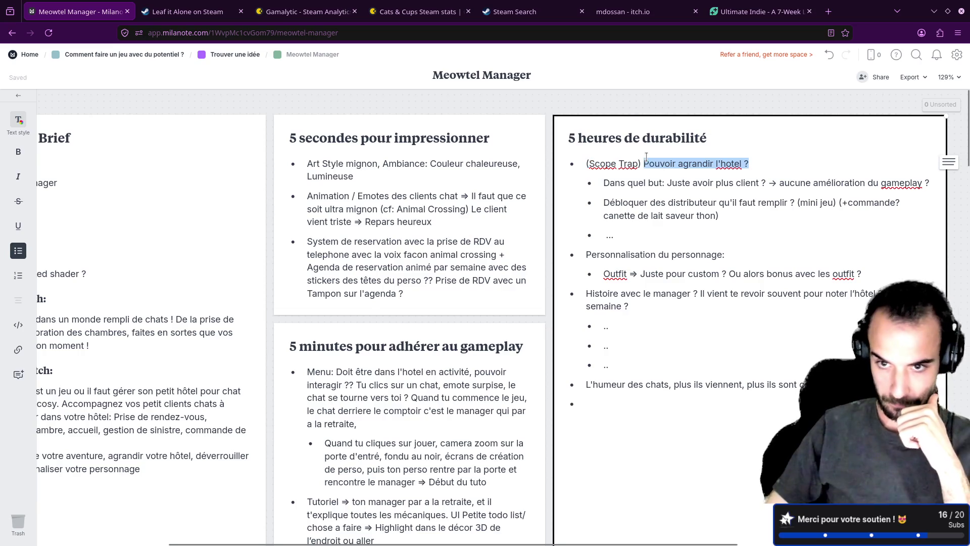
{"action": "left_click_drag", "start_coordinate": [727, 255], "coordinate": [584, 251]}
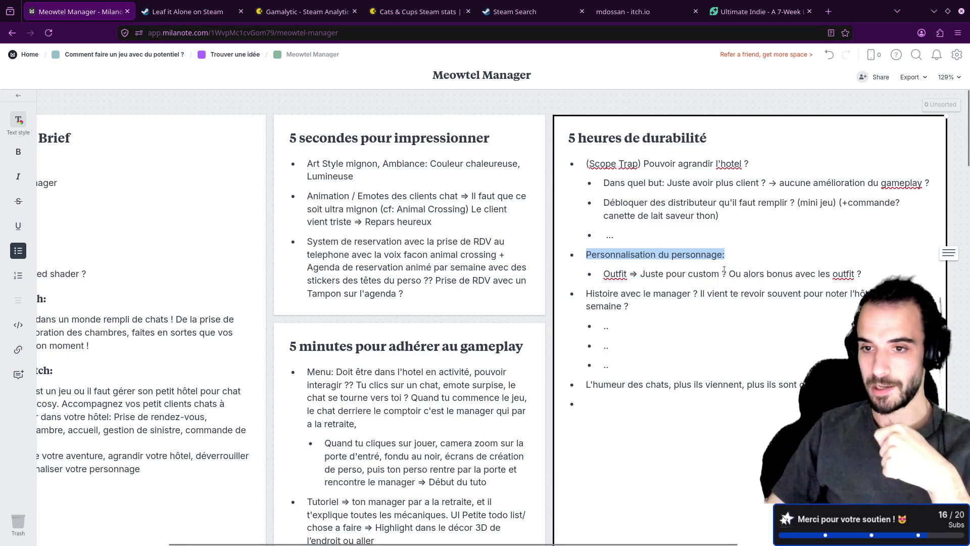
{"action": "left_click_drag", "start_coordinate": [726, 274], "coordinate": [866, 278]}
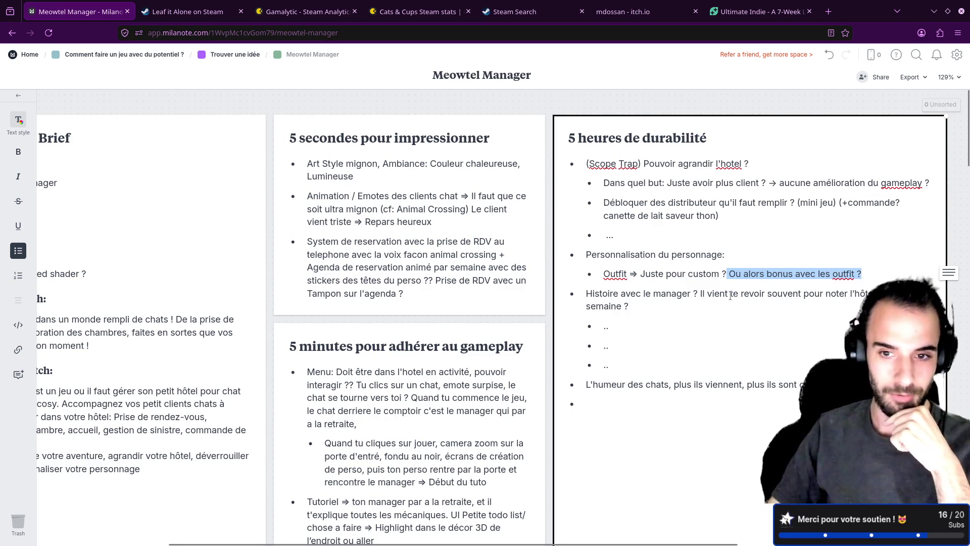
{"action": "scroll", "coordinate": [679, 249], "scroll_direction": "down", "scroll_amount": 1}
{"action": "scroll", "coordinate": [679, 249], "scroll_direction": "up", "scroll_amount": 1}
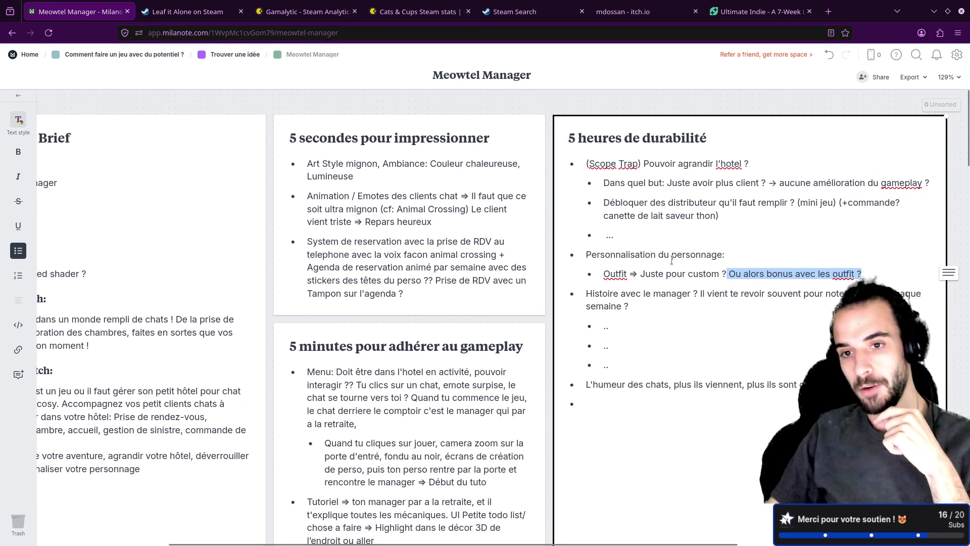
{"action": "left_click_drag", "start_coordinate": [726, 255], "coordinate": [585, 255]}
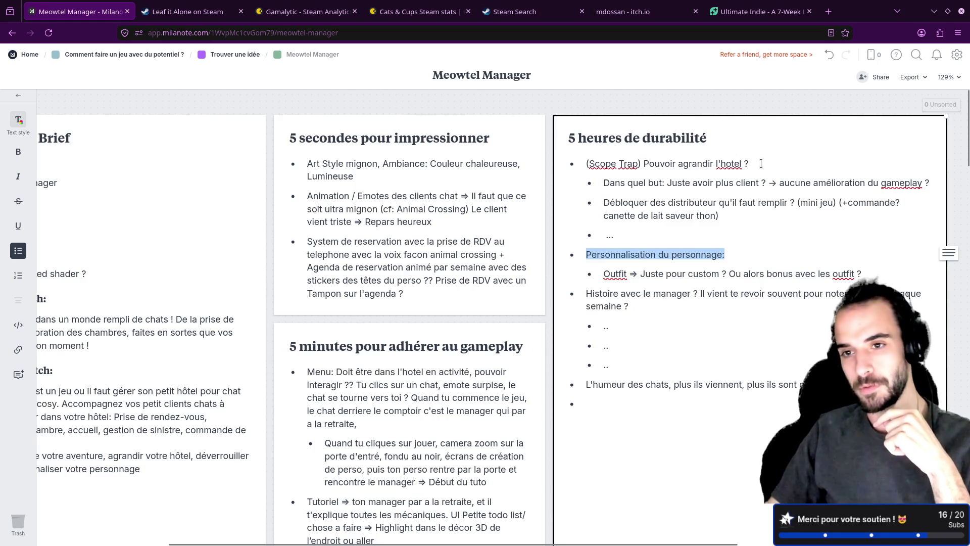
{"action": "left_click_drag", "start_coordinate": [760, 163], "coordinate": [604, 154]}
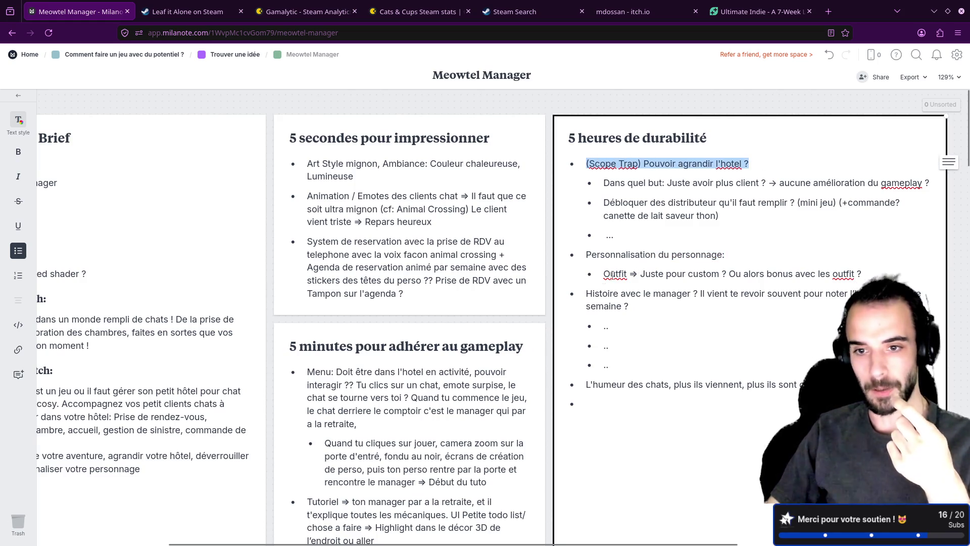
{"action": "left_click_drag", "start_coordinate": [630, 305], "coordinate": [585, 291]}
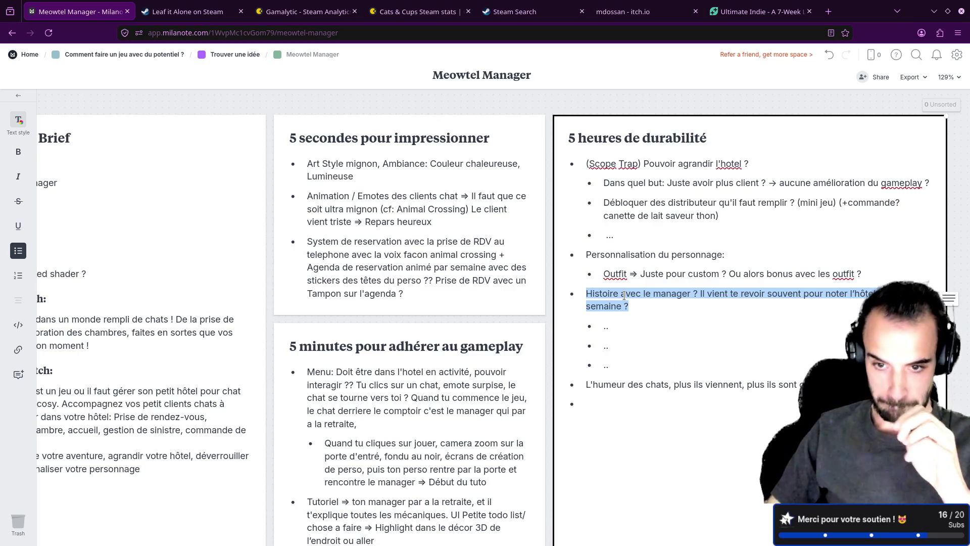
{"action": "scroll", "coordinate": [623, 294], "scroll_direction": "down", "scroll_amount": 3}
- Nest 'Humeur long terme' and a '..' placeholder under the cat-mood bullet, then start a top-level bullet
{"action": "left_click", "coordinate": [584, 296]}
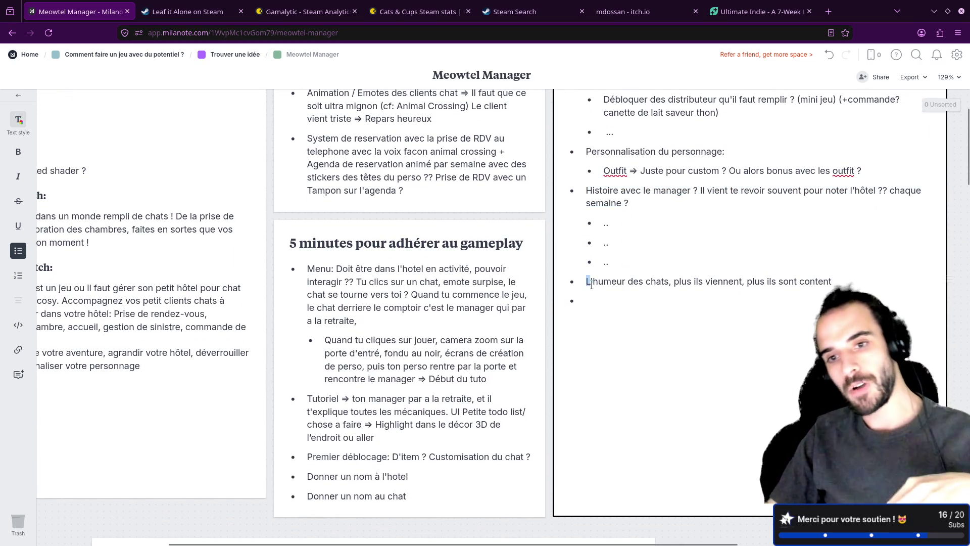
{"action": "key", "text": "shift+Up"}
{"action": "key", "text": "shift+Down"}
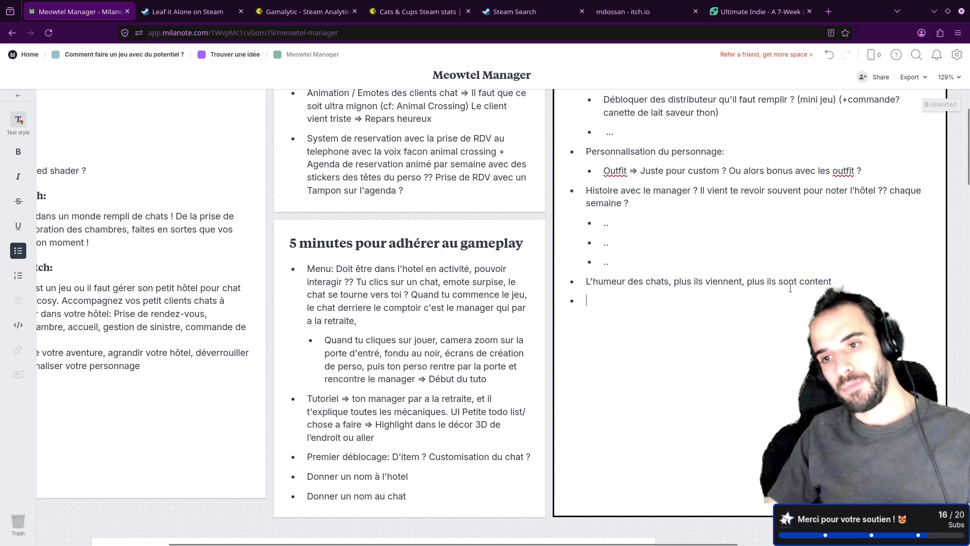
{"action": "key", "text": "Left"}
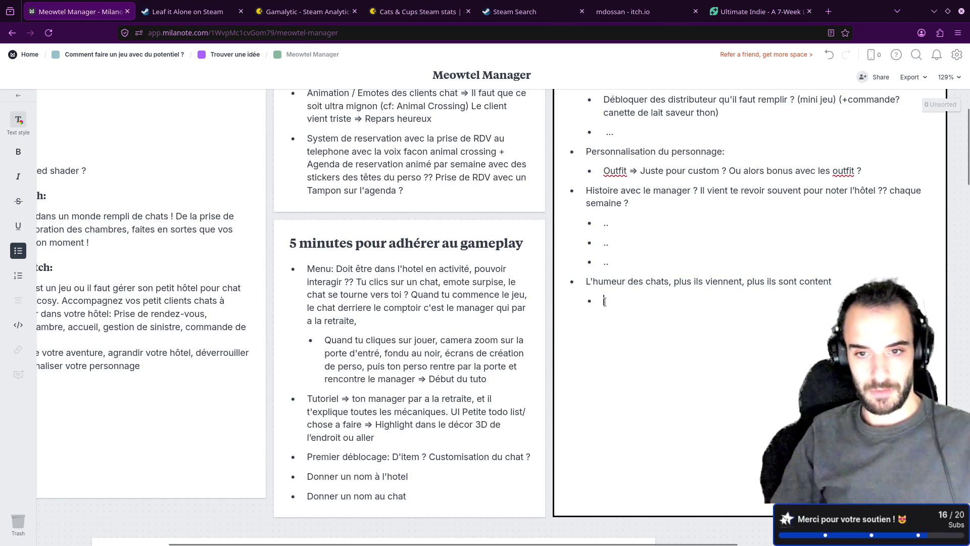
{"action": "type", "text": "Humeur long terme"}
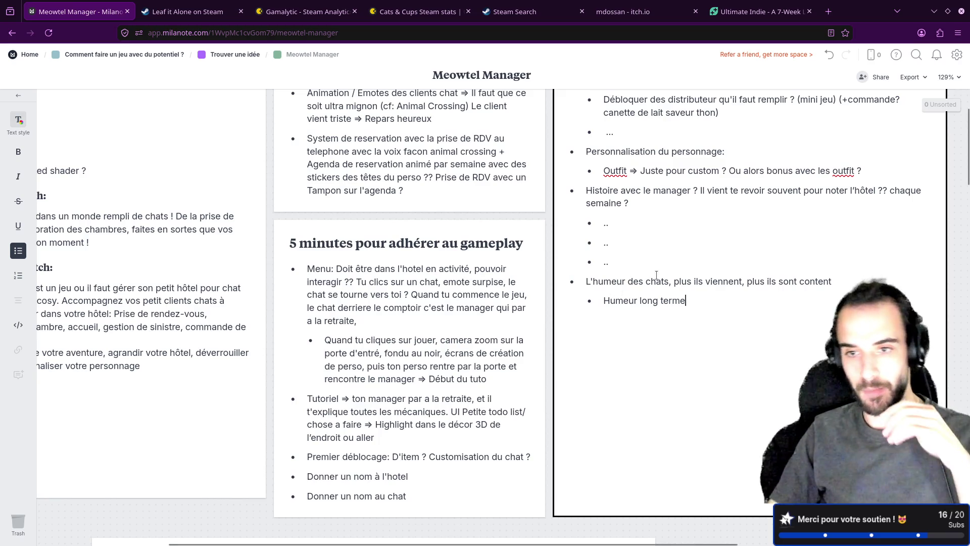
{"action": "left_click_drag", "start_coordinate": [674, 280], "coordinate": [823, 280]}
{"action": "key", "text": "Down"}
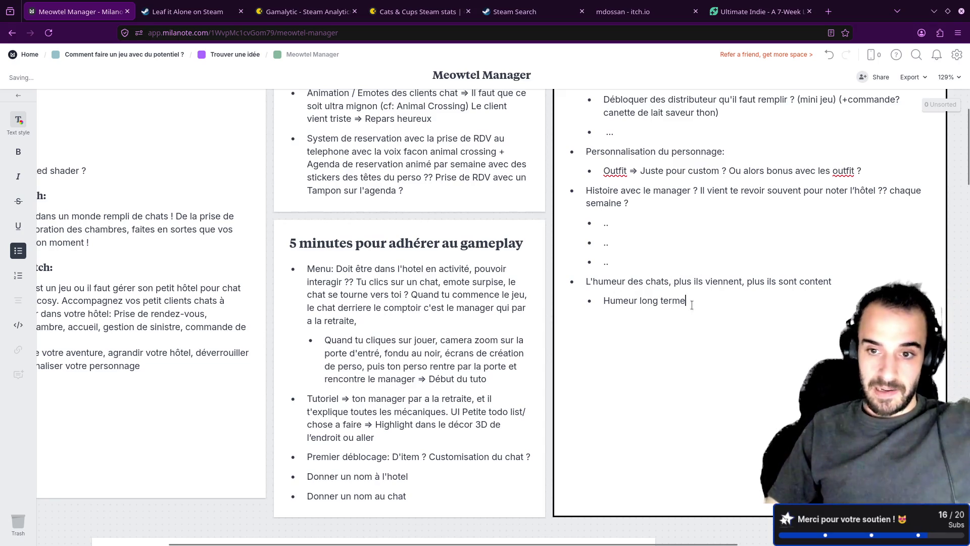
{"action": "type", "text": "..."}
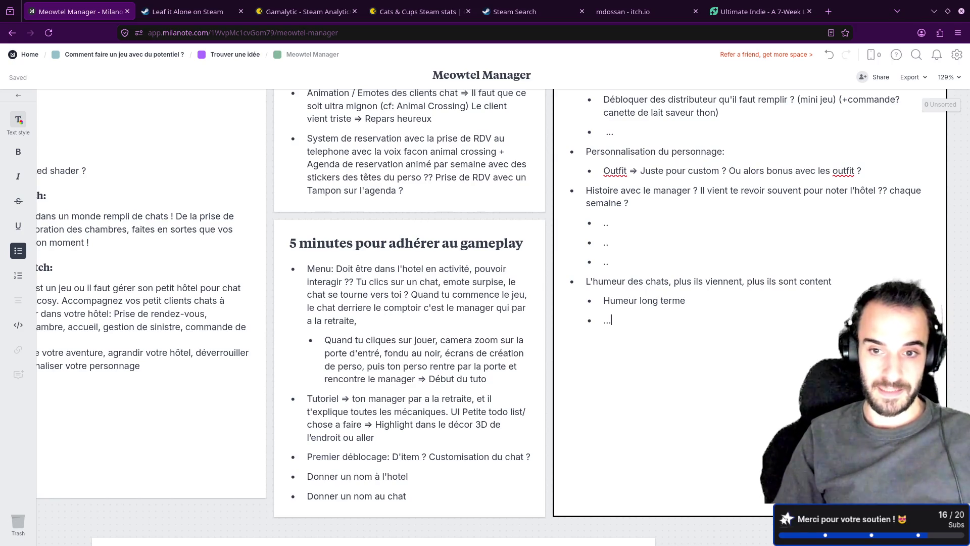
{"action": "key", "text": "Return"}
{"action": "key", "text": "shift+Tab"}
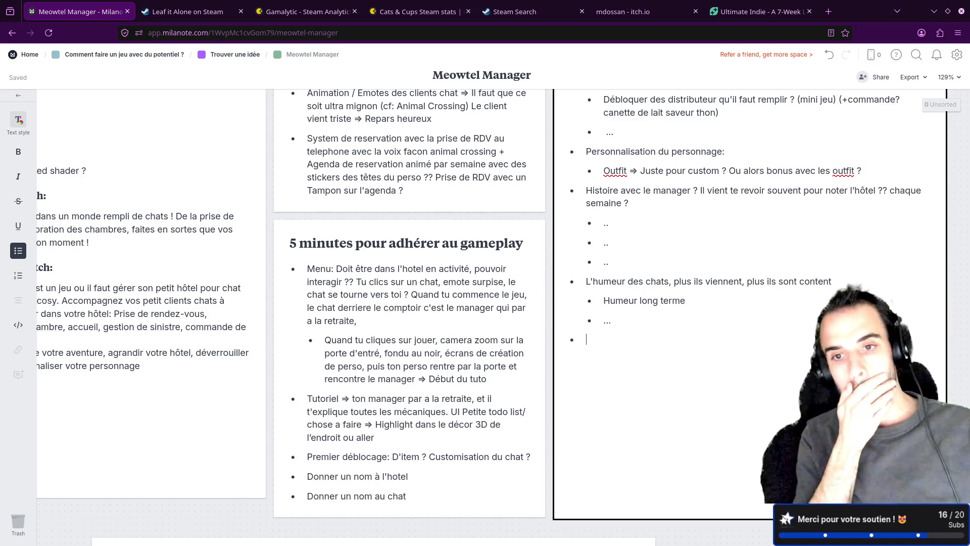
{"action": "scroll", "coordinate": [534, 305], "scroll_direction": "down", "scroll_amount": 5}
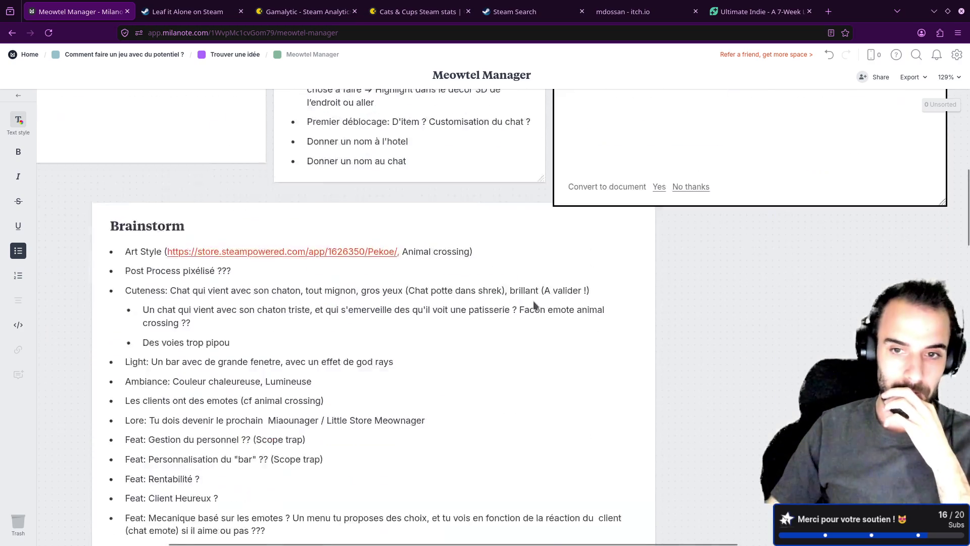
{"action": "scroll", "coordinate": [535, 305], "scroll_direction": "down", "scroll_amount": 1}
{"action": "scroll", "coordinate": [527, 297], "scroll_direction": "down", "scroll_amount": 5}
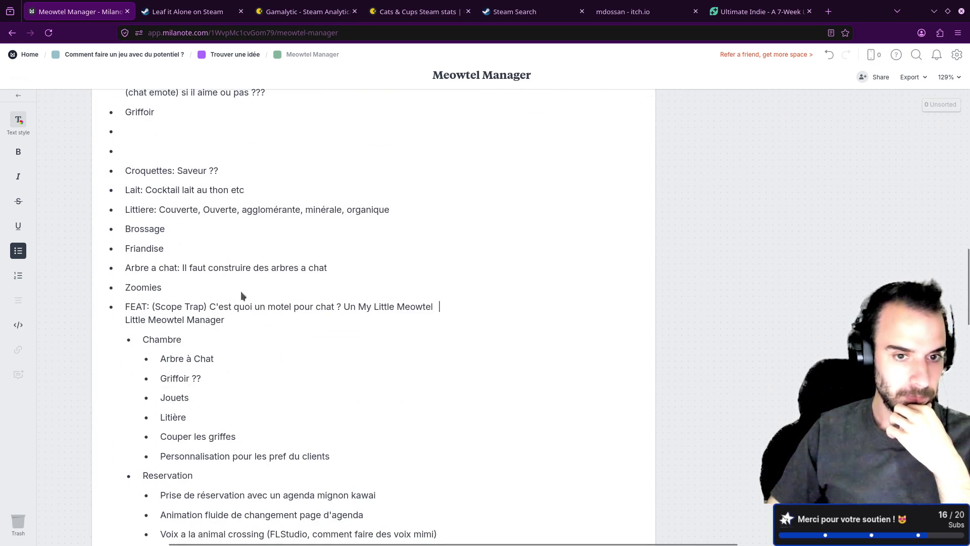
{"action": "scroll", "coordinate": [168, 292], "scroll_direction": "up", "scroll_amount": 2}
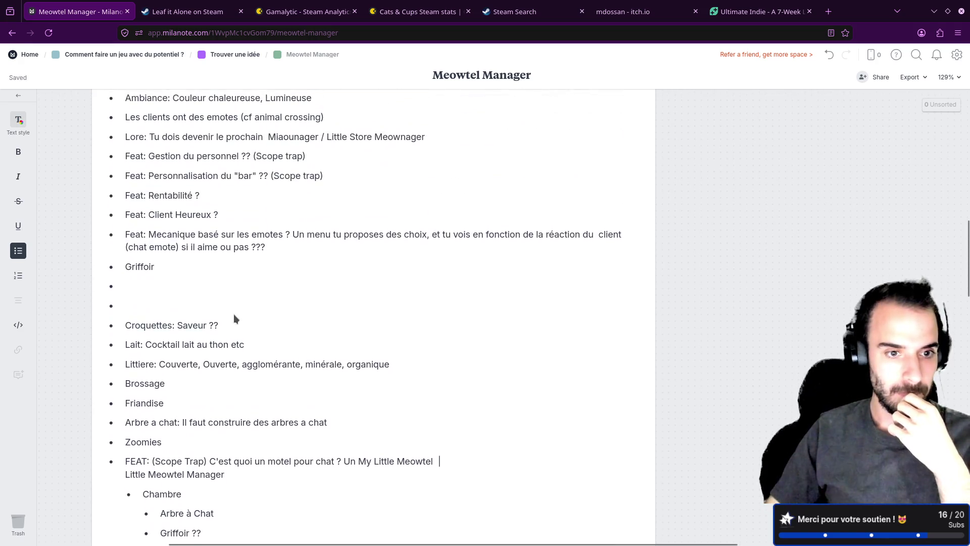
{"action": "scroll", "coordinate": [209, 317], "scroll_direction": "up", "scroll_amount": 1}
{"action": "scroll", "coordinate": [211, 320], "scroll_direction": "up", "scroll_amount": 2}
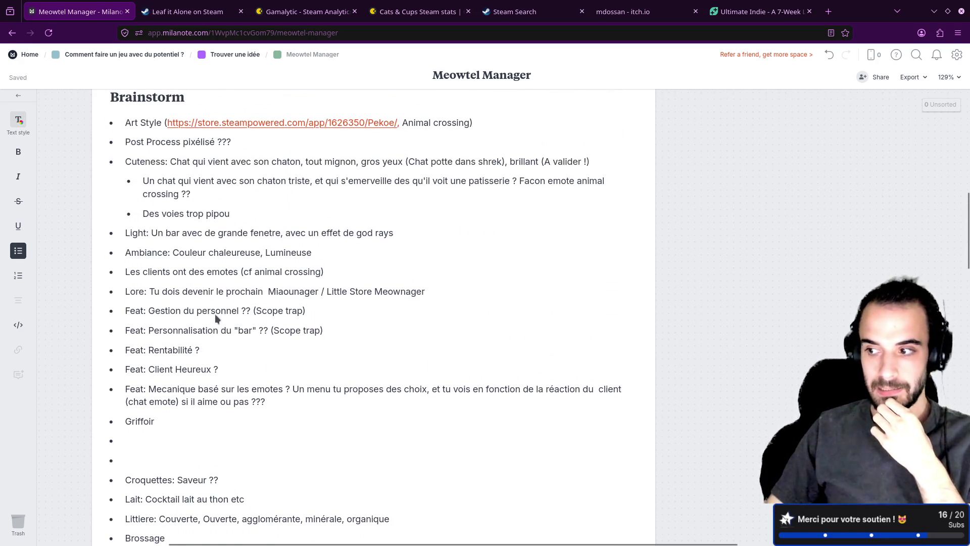
{"action": "scroll", "coordinate": [216, 313], "scroll_direction": "up", "scroll_amount": 1}
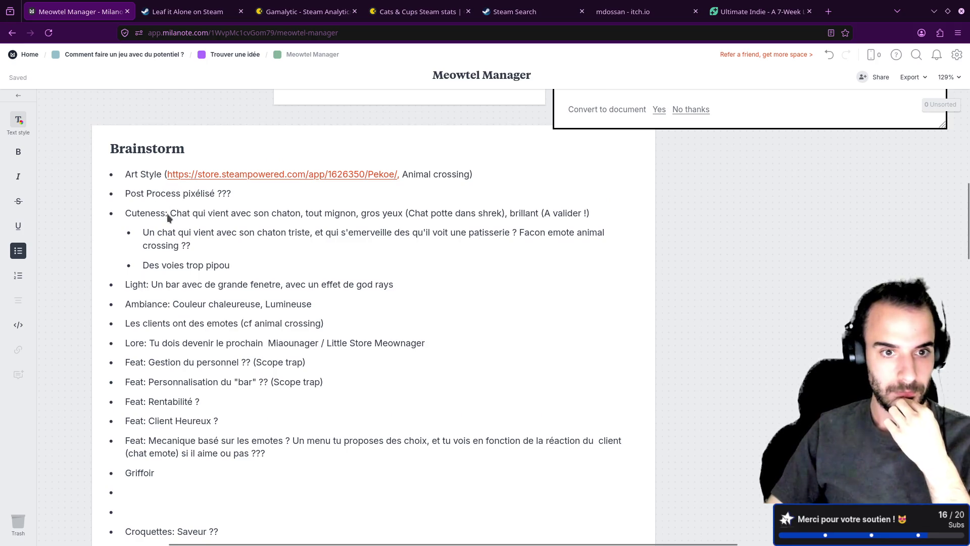
{"action": "key", "text": "Escape"}
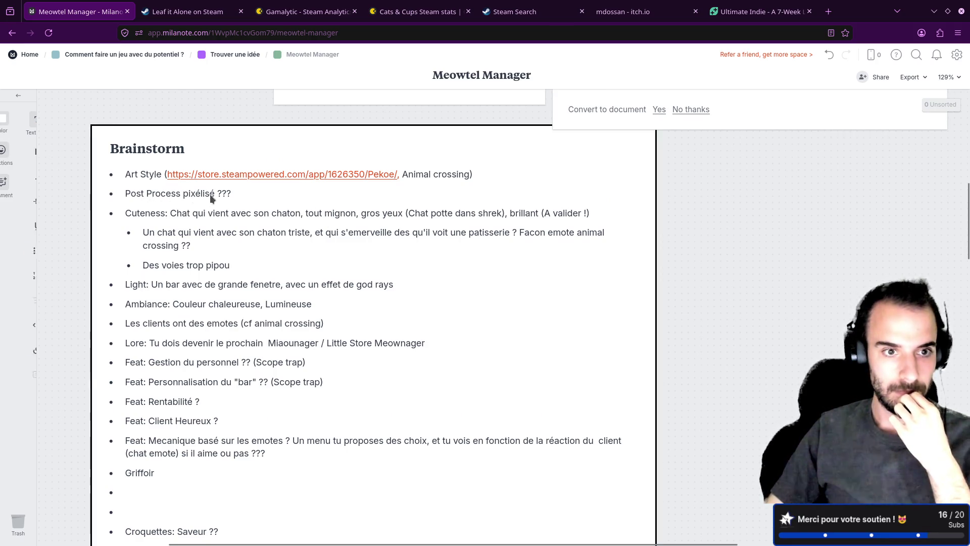
{"action": "scroll", "coordinate": [278, 284], "scroll_direction": "down", "scroll_amount": 1}
{"action": "scroll", "coordinate": [536, 311], "scroll_direction": "up", "scroll_amount": 5}
{"action": "scroll", "coordinate": [553, 312], "scroll_direction": "up", "scroll_amount": 3}
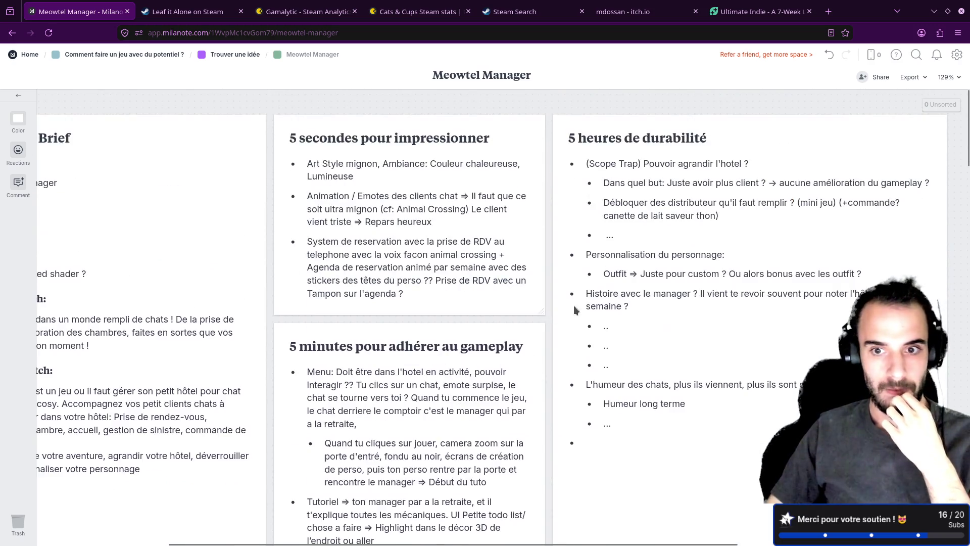
{"action": "left_click", "coordinate": [645, 171]}
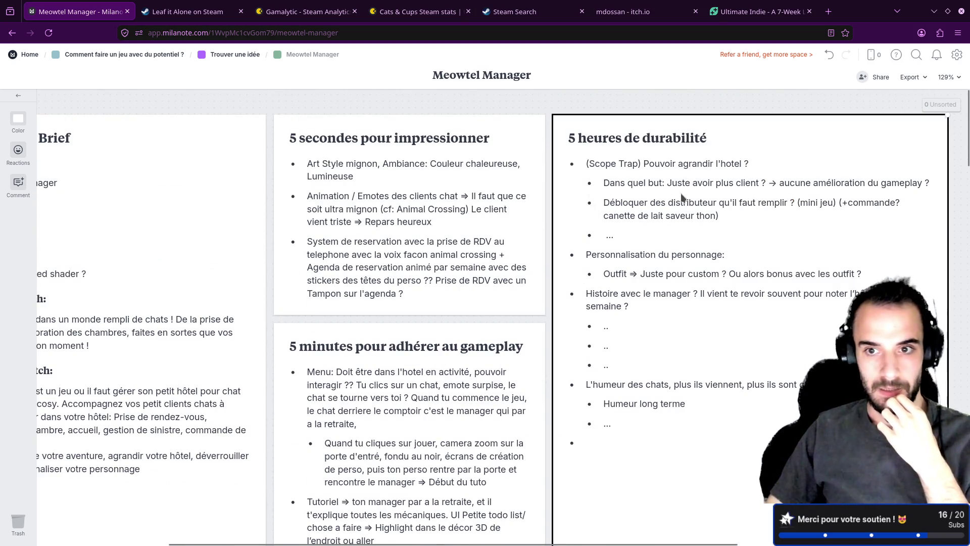
{"action": "left_click", "coordinate": [725, 214]}
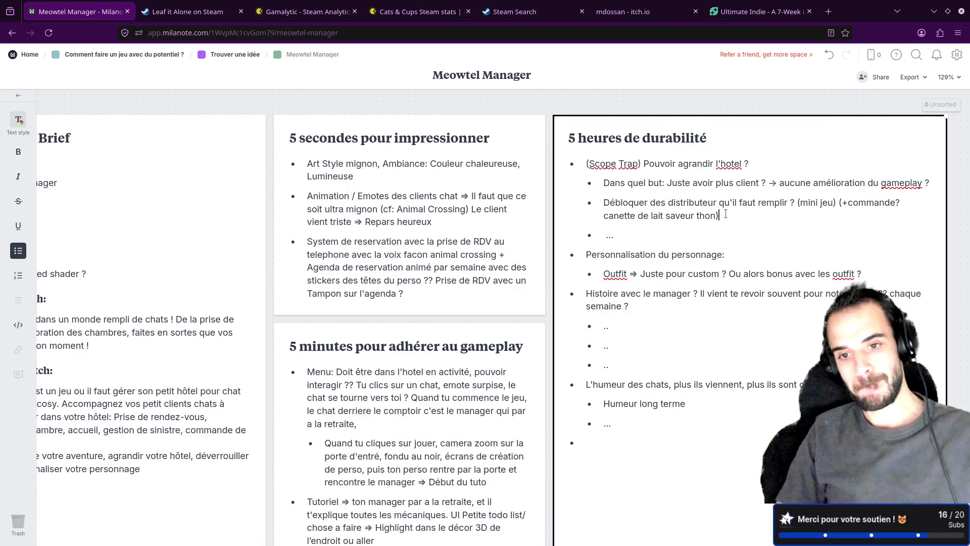
- Reach the 5 Heures de durabilité board and review the Récompense long terme card, nudging it slightly
{"action": "left_click", "coordinate": [163, 56]}
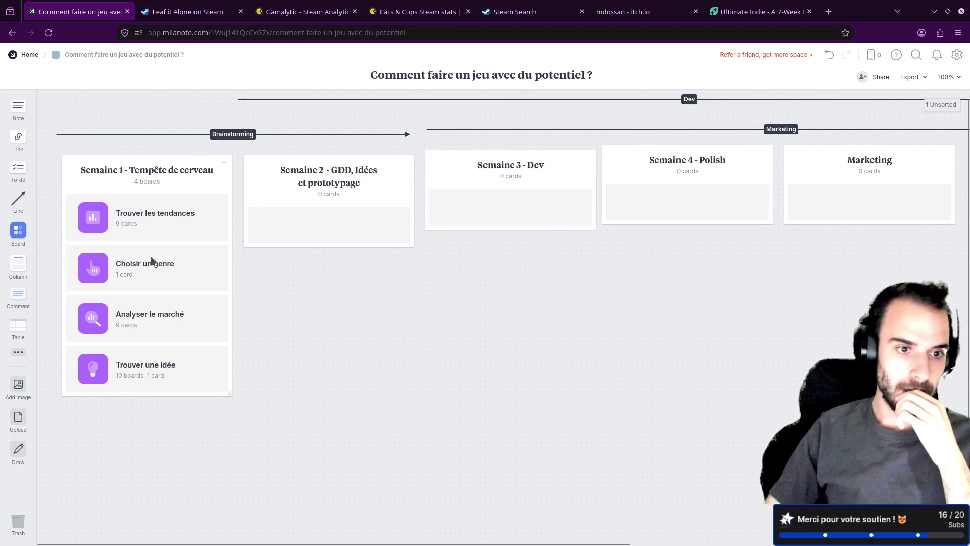
{"action": "left_click", "coordinate": [136, 352]}
{"action": "left_click", "coordinate": [475, 269]}
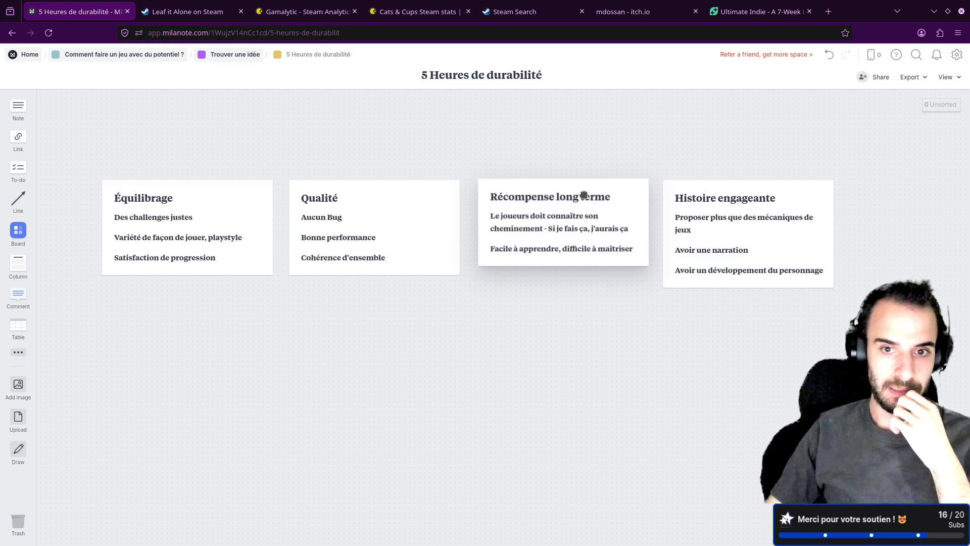
{"action": "left_click_drag", "start_coordinate": [584, 195], "coordinate": [578, 195]}
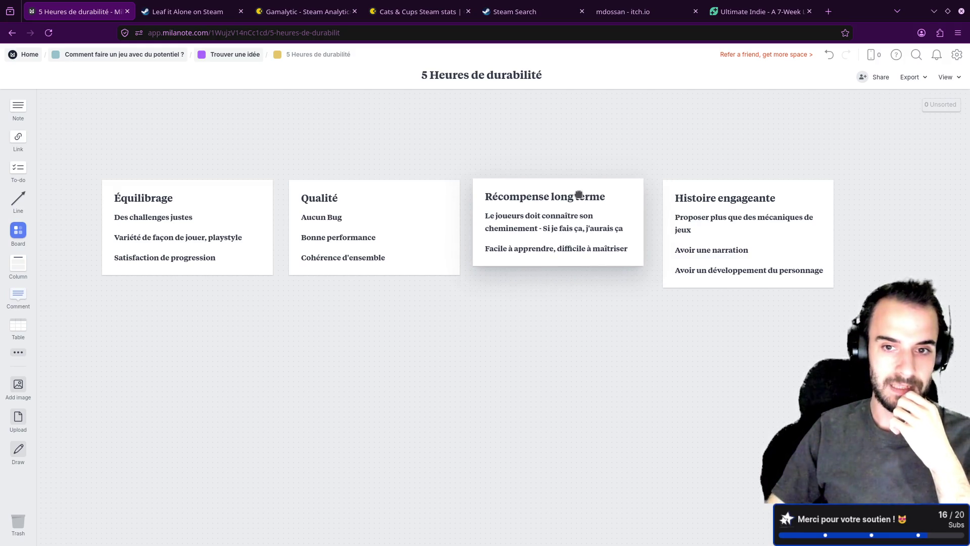
{"action": "left_click", "coordinate": [524, 250]}
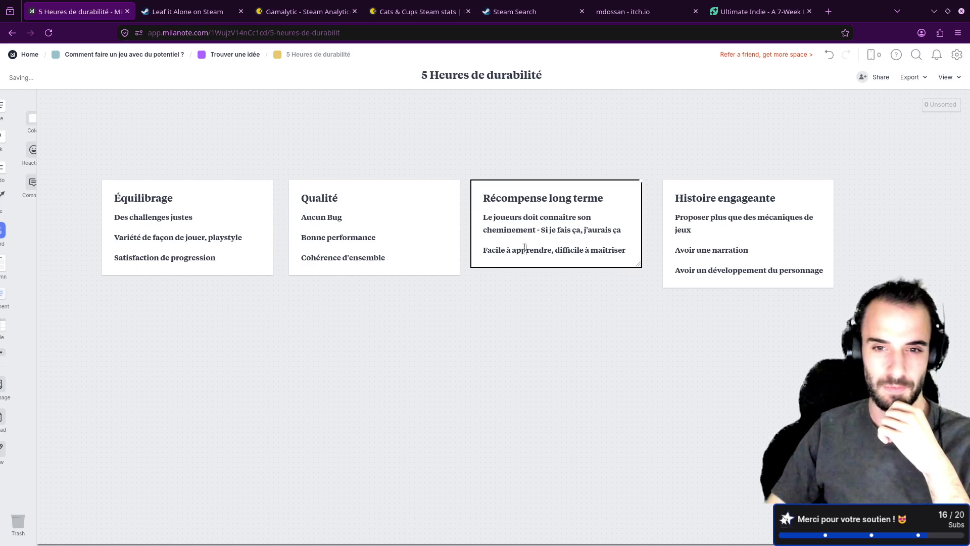
{"action": "left_click_drag", "start_coordinate": [483, 249], "coordinate": [639, 249]}
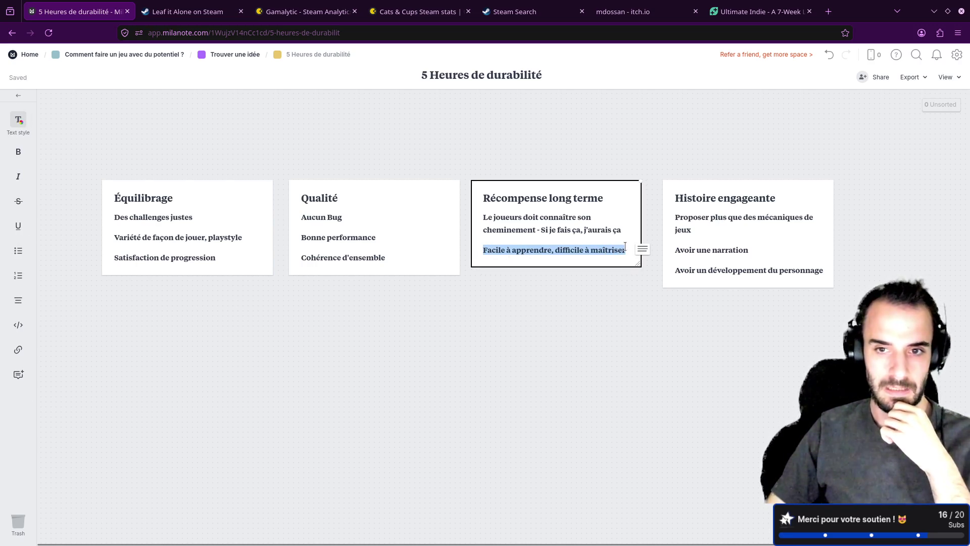
{"action": "left_click", "coordinate": [585, 153]}
{"action": "mouse_move", "coordinate": [555, 211]}
{"action": "left_mouse_down"}
{"action": "mouse_move", "coordinate": [552, 205]}
{"action": "mouse_move", "coordinate": [556, 211]}
{"action": "left_mouse_up"}
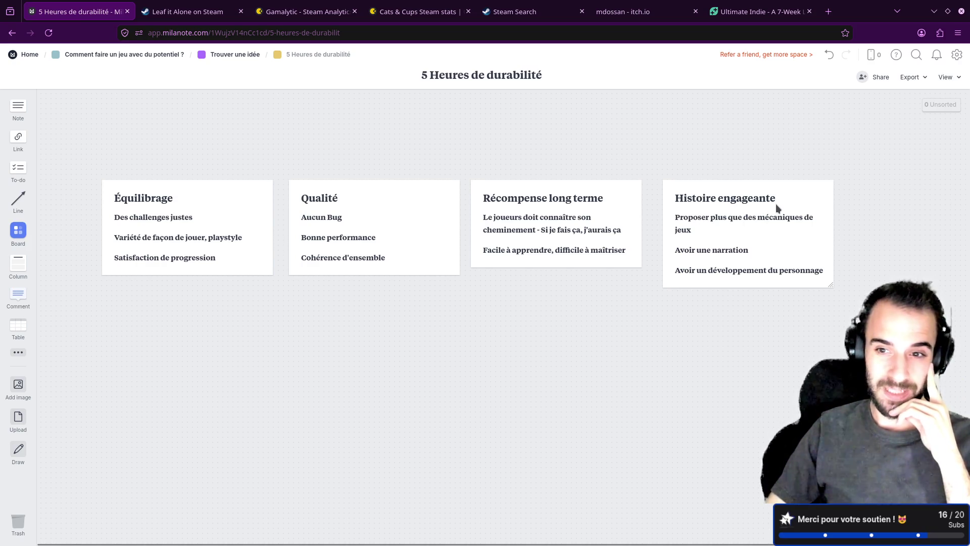
- Review the Histoire engageante card's narration lines, then go up to Comment faire un jeu avec du potentiel ?
{"action": "left_click", "coordinate": [769, 217]}
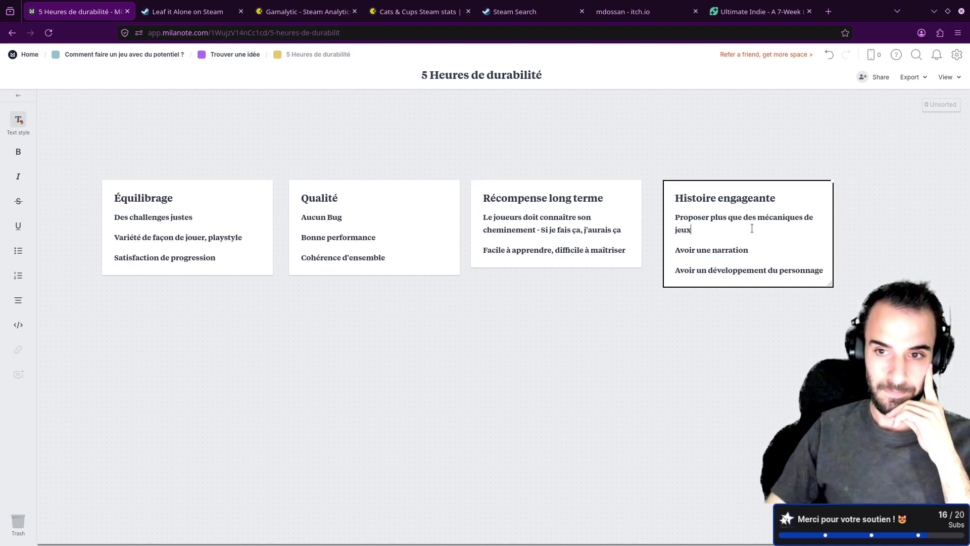
{"action": "double_click", "coordinate": [683, 229]}
{"action": "left_click", "coordinate": [687, 230]}
{"action": "triple_click", "coordinate": [687, 229]}
{"action": "left_click", "coordinate": [687, 229]}
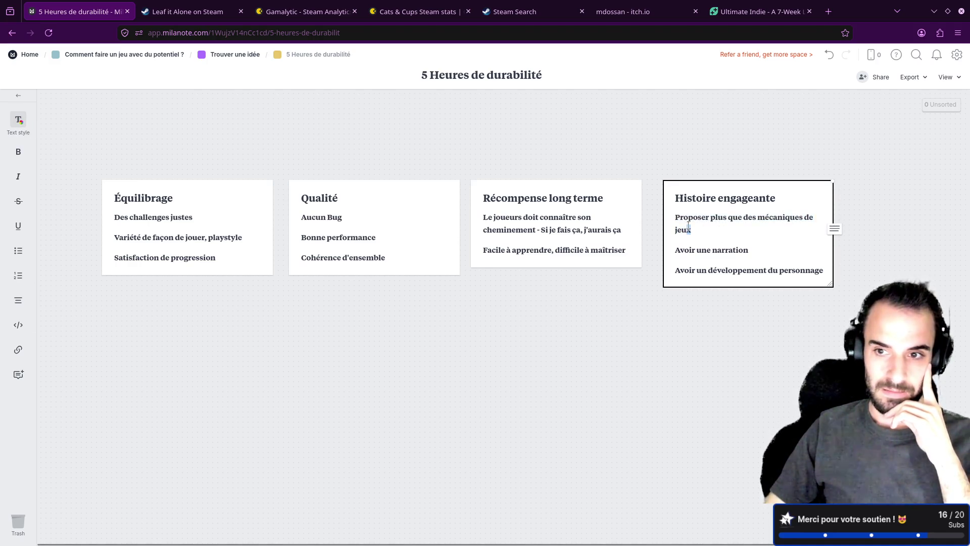
{"action": "triple_click", "coordinate": [687, 229]}
{"action": "triple_click", "coordinate": [687, 229]}
{"action": "left_click", "coordinate": [715, 232]}
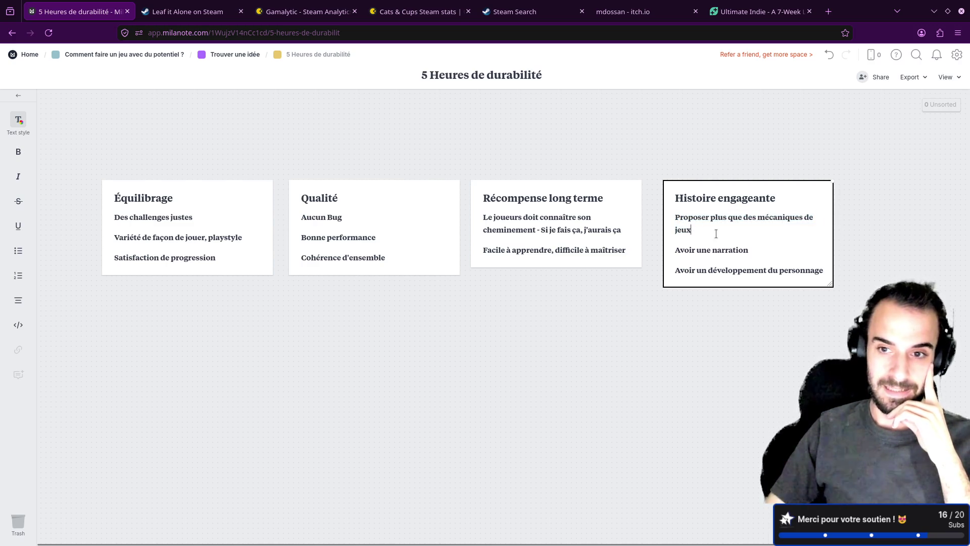
{"action": "triple_click", "coordinate": [742, 249]}
{"action": "left_click", "coordinate": [727, 267]}
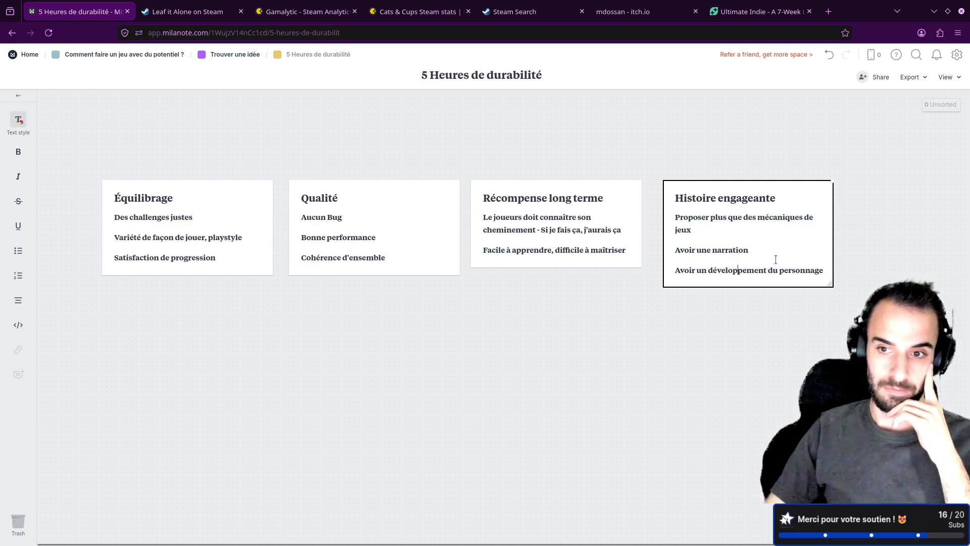
{"action": "left_click", "coordinate": [148, 56]}
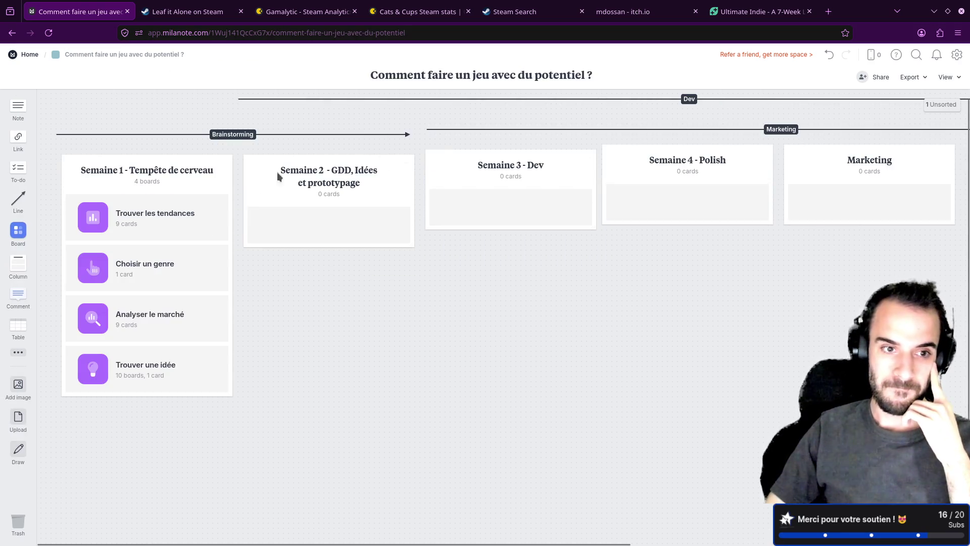
- Reopen Meowtel Manager via Trouver une idée and review the 5 heures card's hotel, personalisation, manager and cat-mood bullets
{"action": "left_click", "coordinate": [192, 377]}
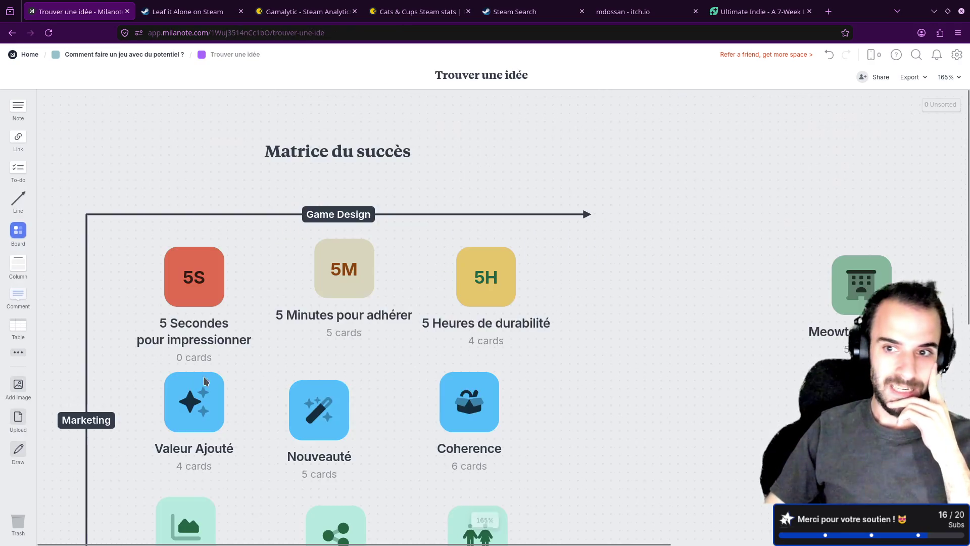
{"action": "left_click", "coordinate": [839, 292]}
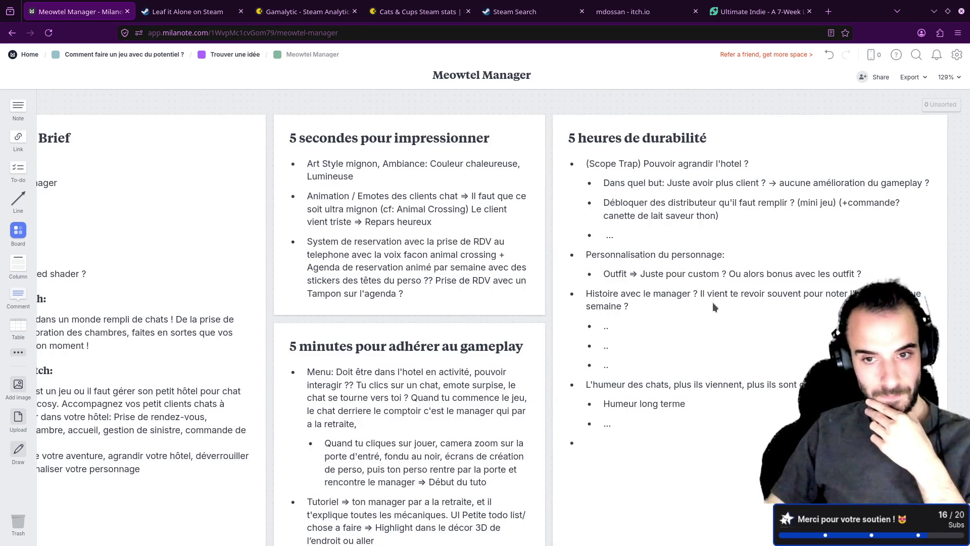
{"action": "scroll", "coordinate": [713, 307], "scroll_direction": "down", "scroll_amount": 1}
{"action": "scroll", "coordinate": [713, 306], "scroll_direction": "down", "scroll_amount": 1}
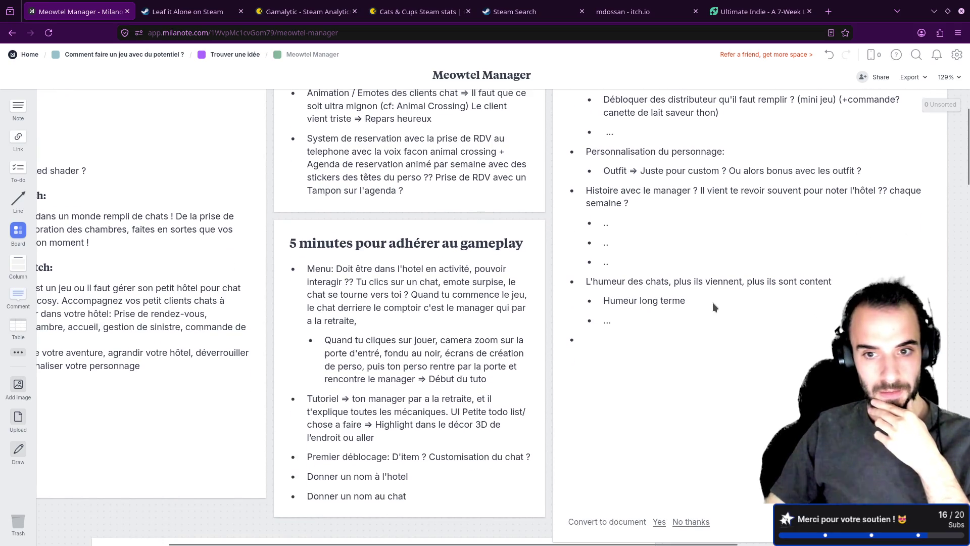
{"action": "scroll", "coordinate": [713, 302], "scroll_direction": "up", "scroll_amount": 1}
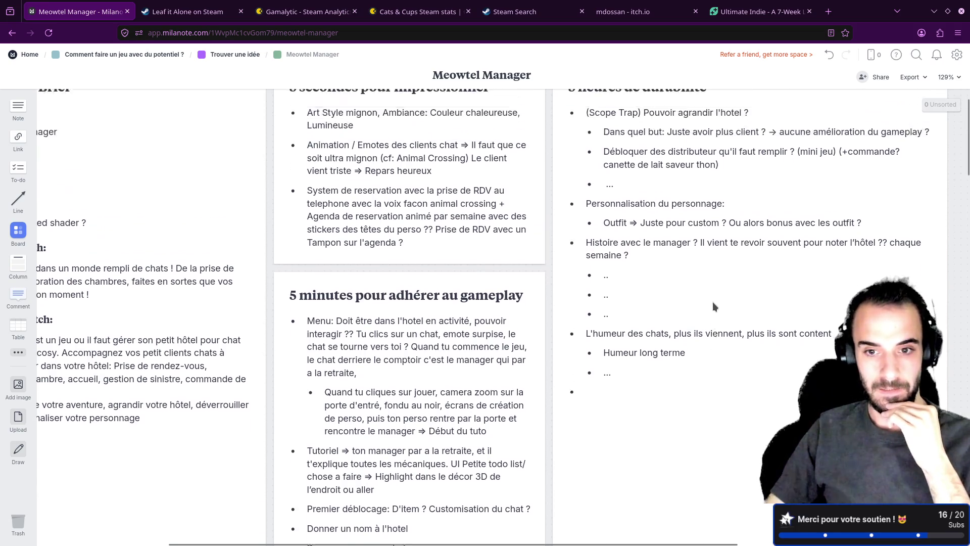
{"action": "scroll", "coordinate": [712, 302], "scroll_direction": "up", "scroll_amount": 1}
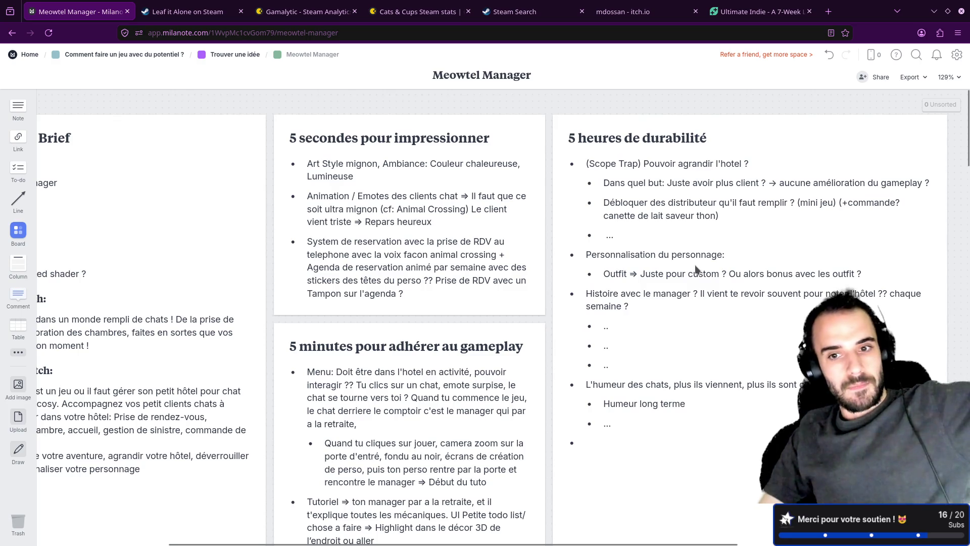
{"action": "scroll", "coordinate": [691, 267], "scroll_direction": "down", "scroll_amount": 1}
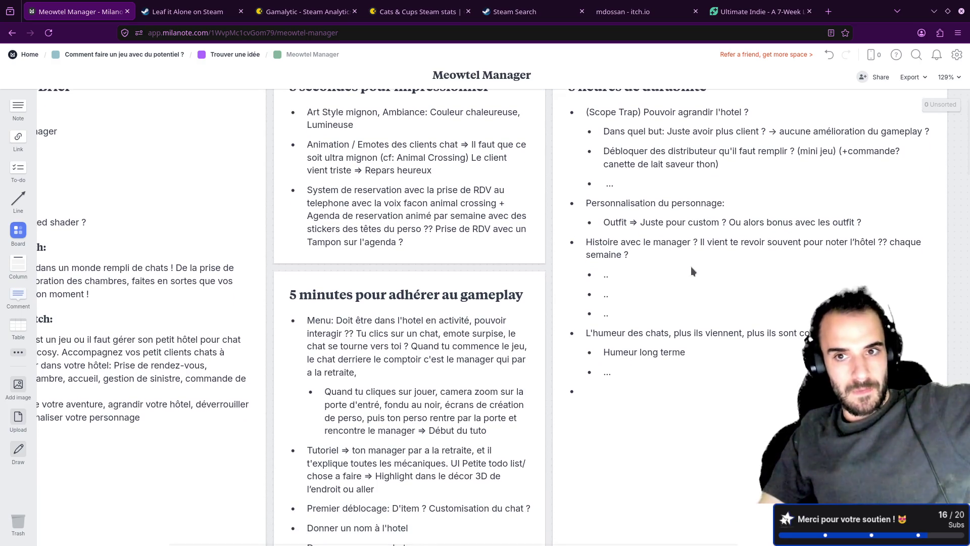
{"action": "scroll", "coordinate": [690, 267], "scroll_direction": "up", "scroll_amount": 1}
{"action": "left_click", "coordinate": [652, 164]}
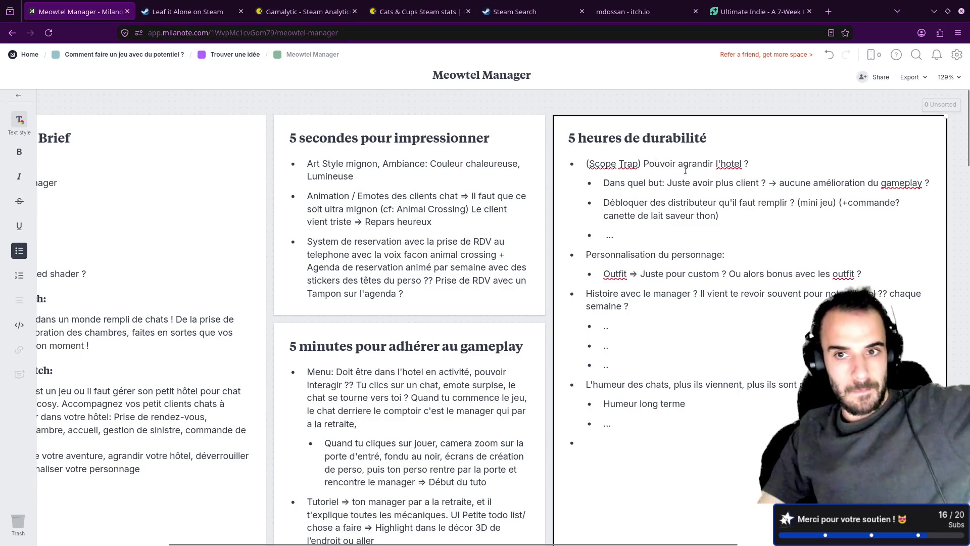
{"action": "left_click_drag", "start_coordinate": [642, 164], "coordinate": [731, 168]}
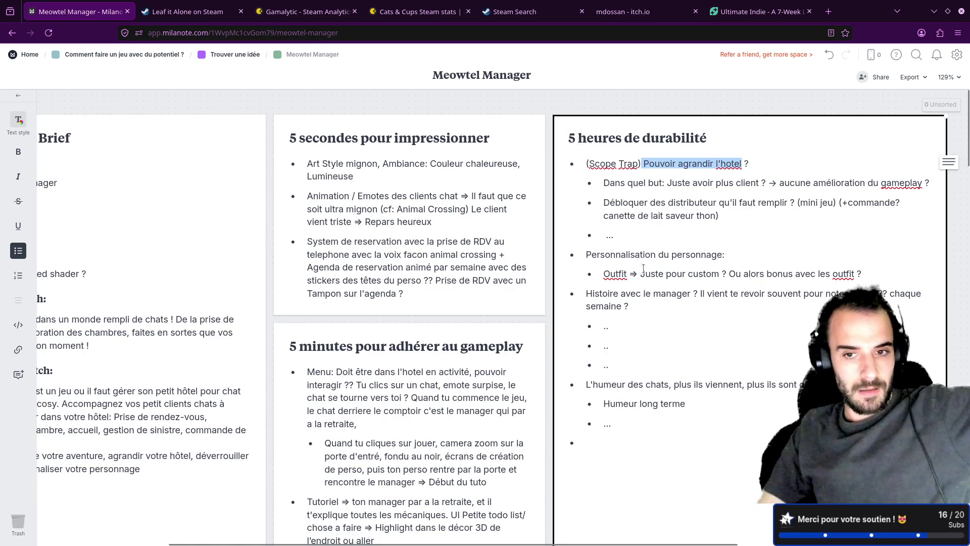
{"action": "left_click_drag", "start_coordinate": [584, 256], "coordinate": [726, 254]}
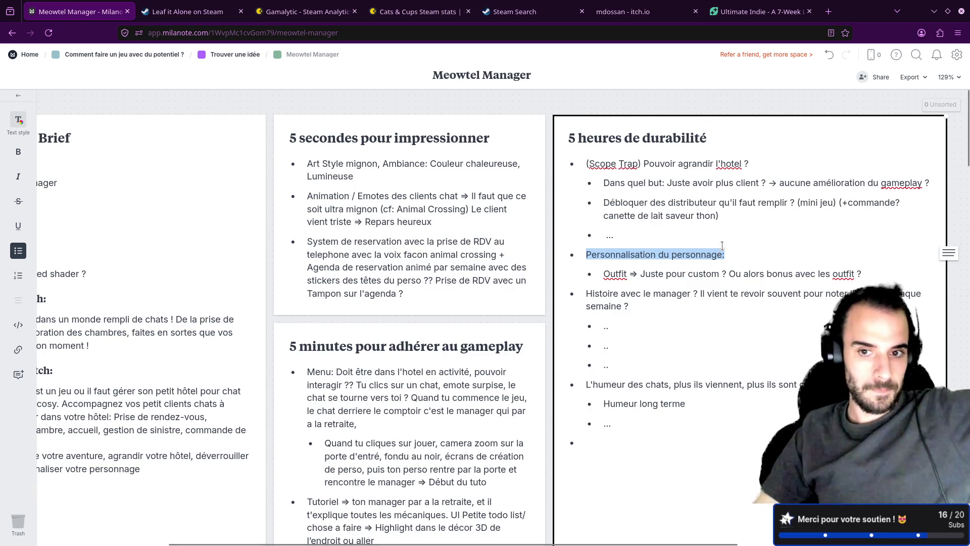
{"action": "left_click", "coordinate": [696, 293]}
{"action": "left_click_drag", "start_coordinate": [587, 293], "coordinate": [695, 292]}
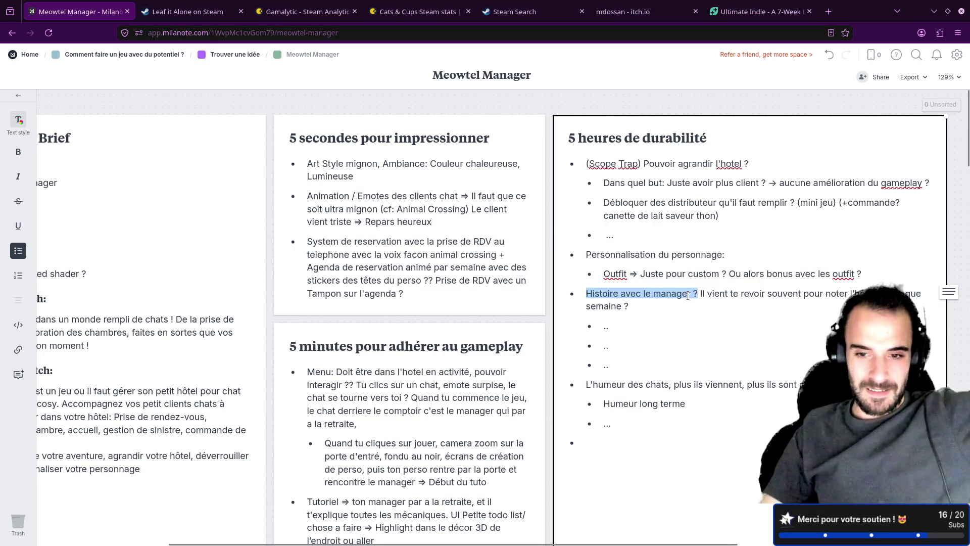
{"action": "scroll", "coordinate": [690, 293], "scroll_direction": "down", "scroll_amount": 1}
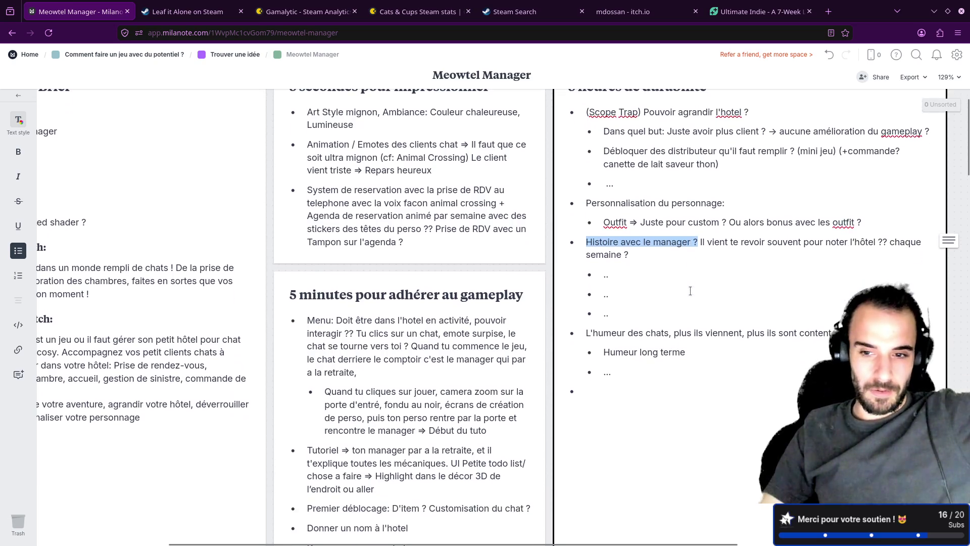
{"action": "left_click", "coordinate": [627, 332]}
{"action": "left_click_drag", "start_coordinate": [585, 331], "coordinate": [671, 331]}
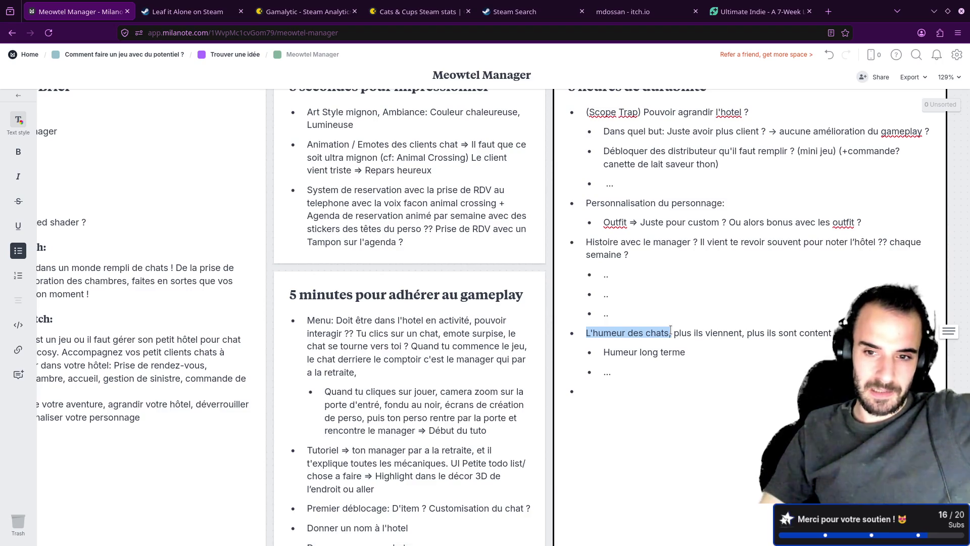
{"action": "left_click_drag", "start_coordinate": [670, 330], "coordinate": [585, 331]}
{"action": "left_click", "coordinate": [647, 299]}
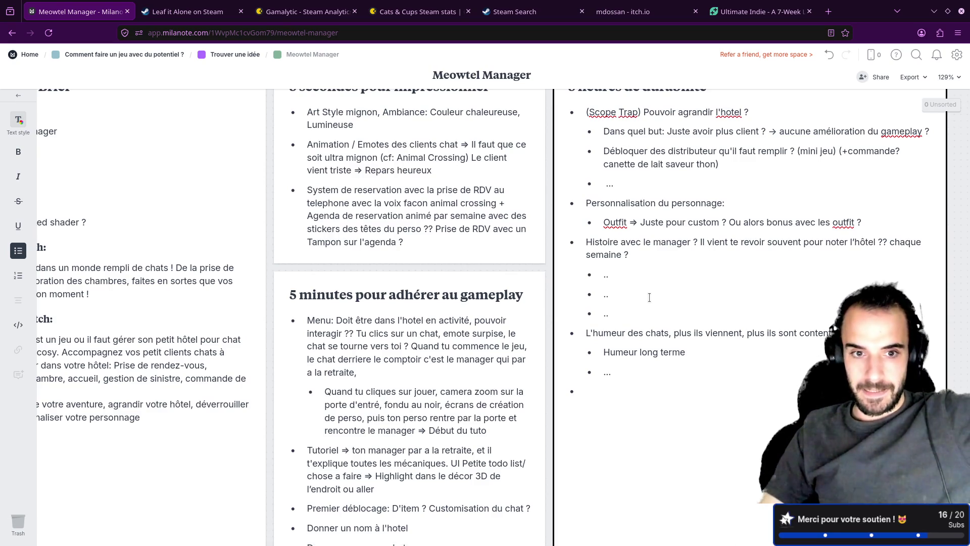
{"action": "scroll", "coordinate": [648, 297], "scroll_direction": "down", "scroll_amount": 2}
{"action": "scroll", "coordinate": [649, 298], "scroll_direction": "up", "scroll_amount": 2}
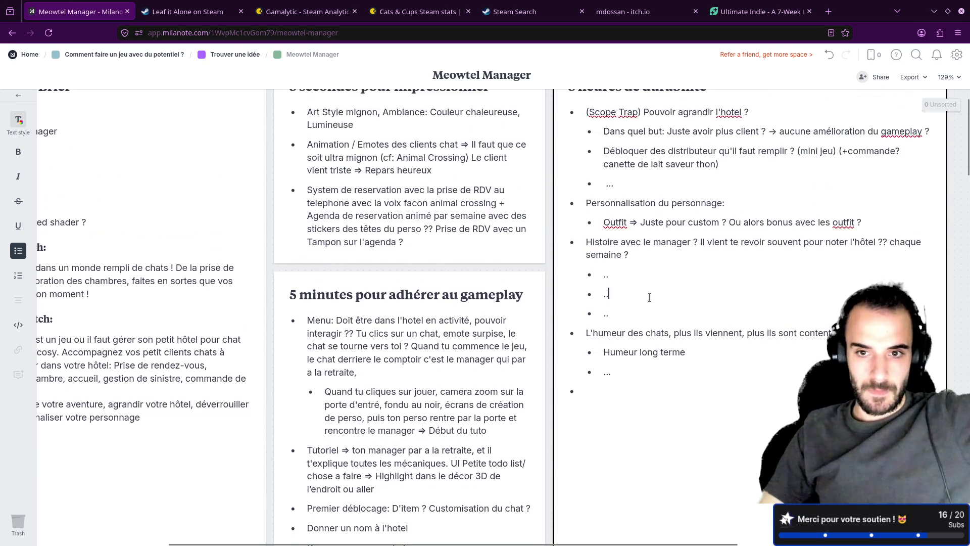
{"action": "scroll", "coordinate": [606, 299], "scroll_direction": "up", "scroll_amount": 2}
{"action": "scroll", "coordinate": [558, 300], "scroll_direction": "down", "scroll_amount": 2}
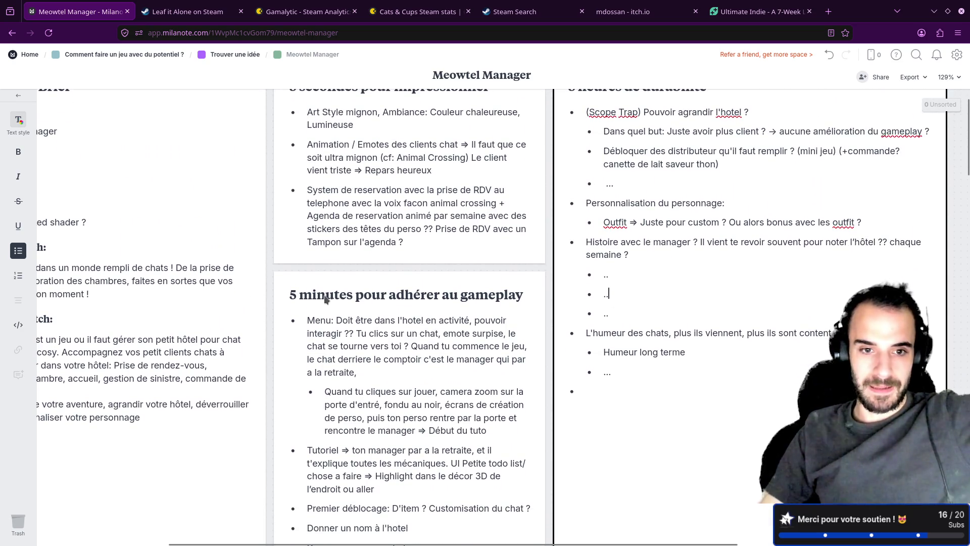
{"action": "scroll", "coordinate": [337, 299], "scroll_direction": "down", "scroll_amount": 2}
- Review the 5 minutes card's starting-the-game text, then return to the 5 heures card's Personnalisation line
{"action": "left_click", "coordinate": [326, 274]}
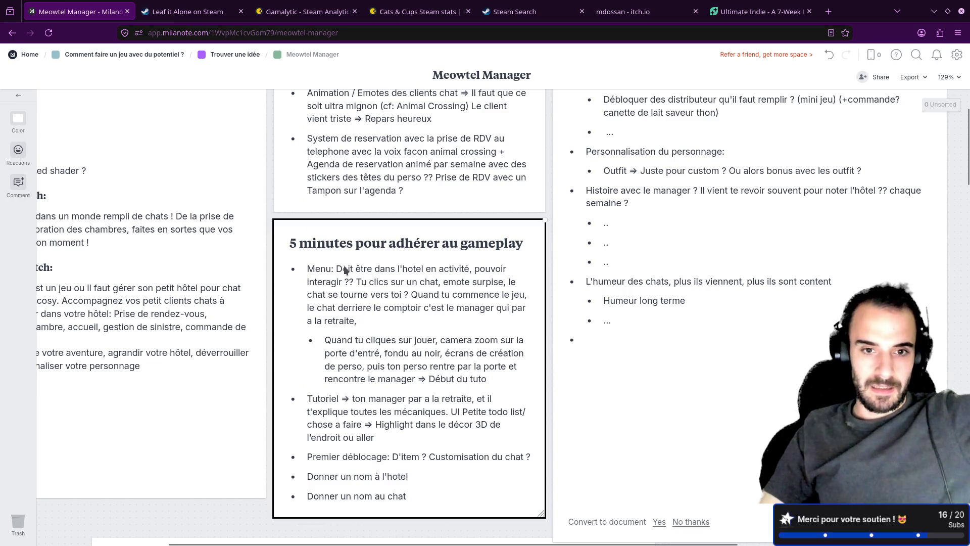
{"action": "left_click", "coordinate": [415, 296]}
{"action": "mouse_move", "coordinate": [412, 296]}
{"action": "left_mouse_down"}
{"action": "mouse_move", "coordinate": [415, 308]}
{"action": "mouse_move", "coordinate": [467, 308]}
{"action": "left_mouse_up"}
{"action": "double_click", "coordinate": [322, 319]}
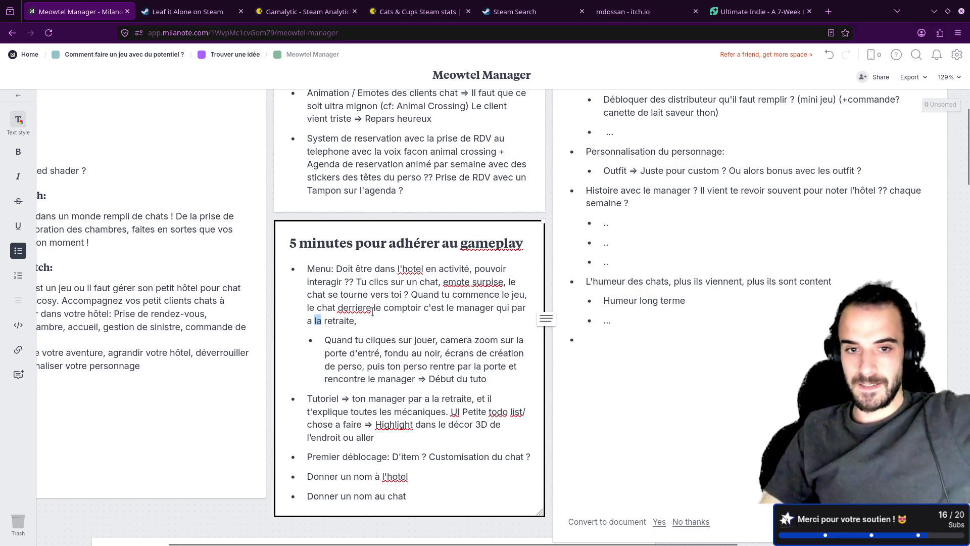
{"action": "scroll", "coordinate": [546, 321], "scroll_direction": "up", "scroll_amount": 3}
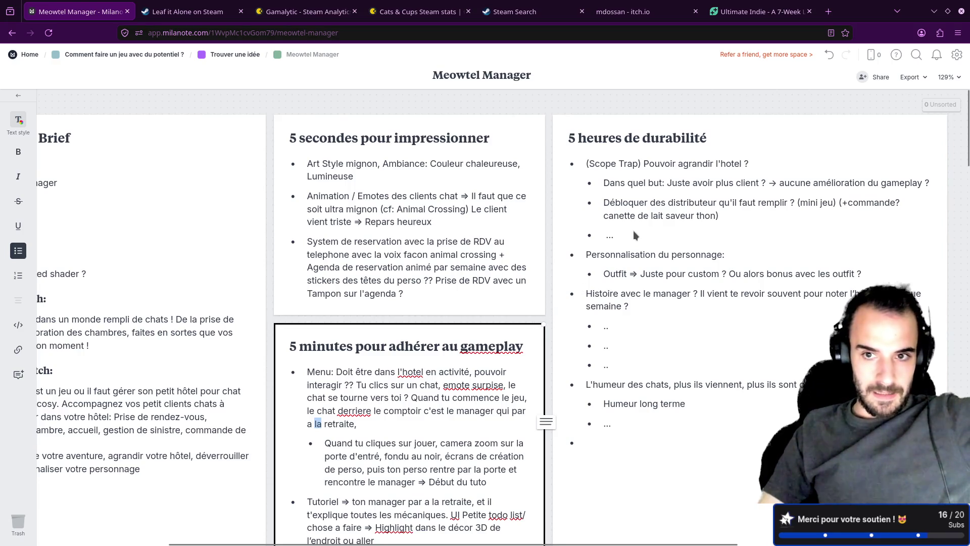
{"action": "left_click", "coordinate": [671, 163]}
{"action": "triple_click", "coordinate": [653, 253]}
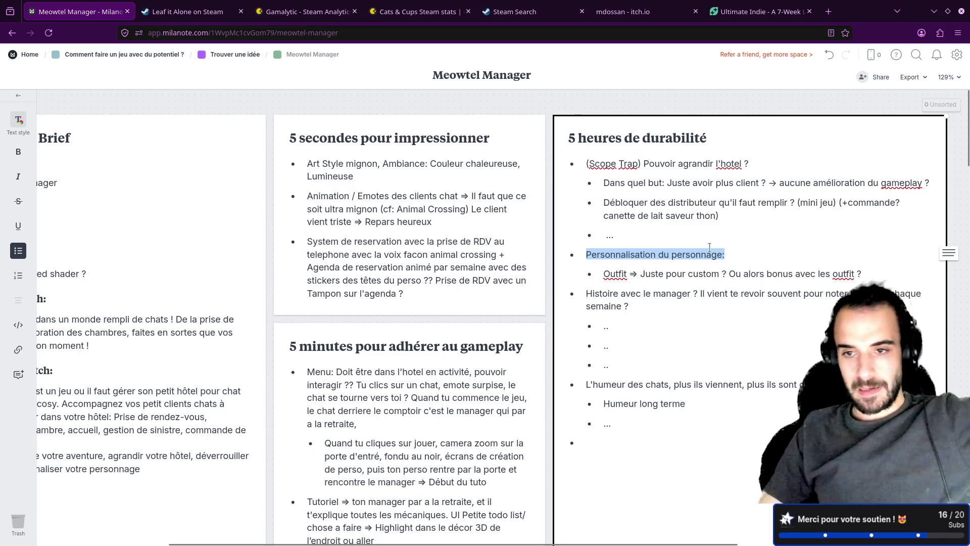
- Add a top-level bullet tagged '(Scope trap)' for client unlocks and correct Déblocage and différents
{"action": "left_click", "coordinate": [640, 423]}
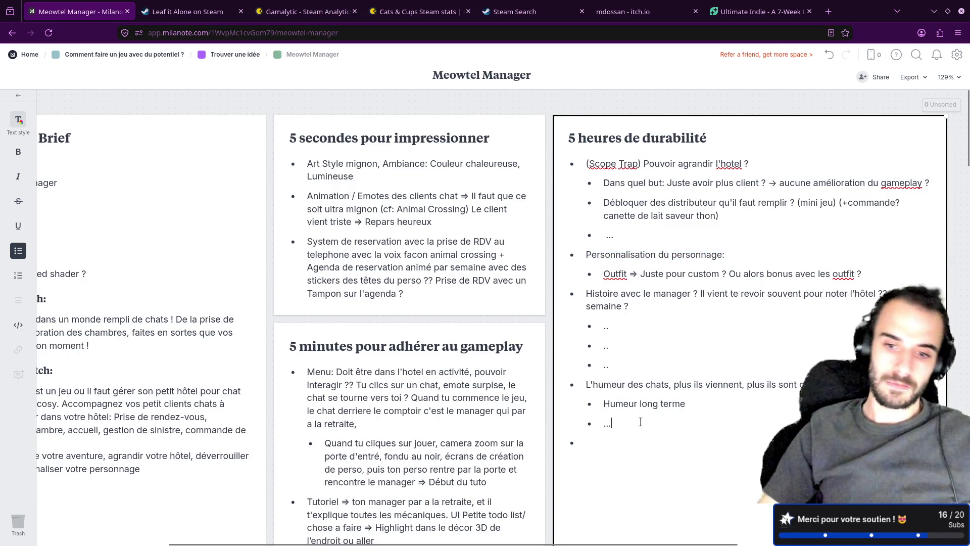
{"action": "key", "text": "Return"}
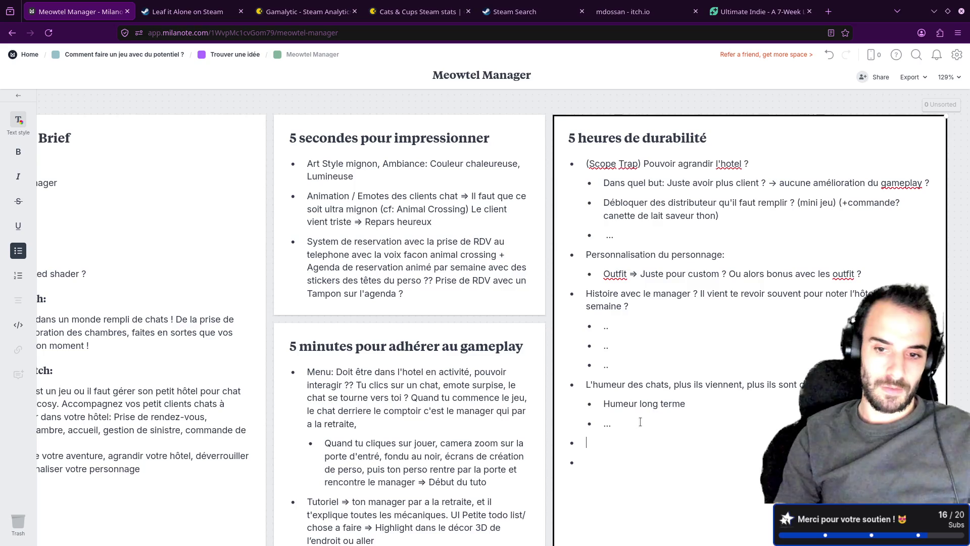
{"action": "key", "text": "shift+Tab"}
{"action": "type", "text": "Debloc"}
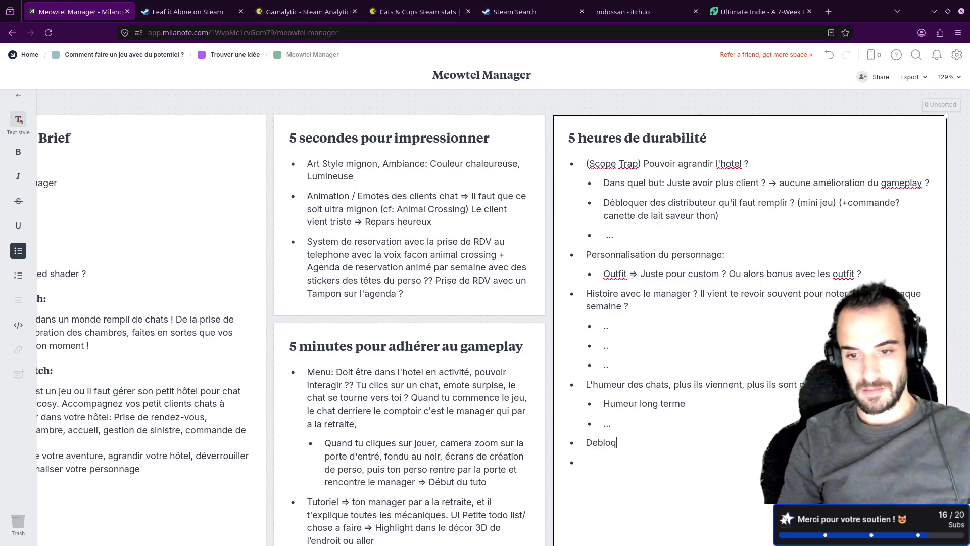
{"action": "type", "text": "age de client ave"}
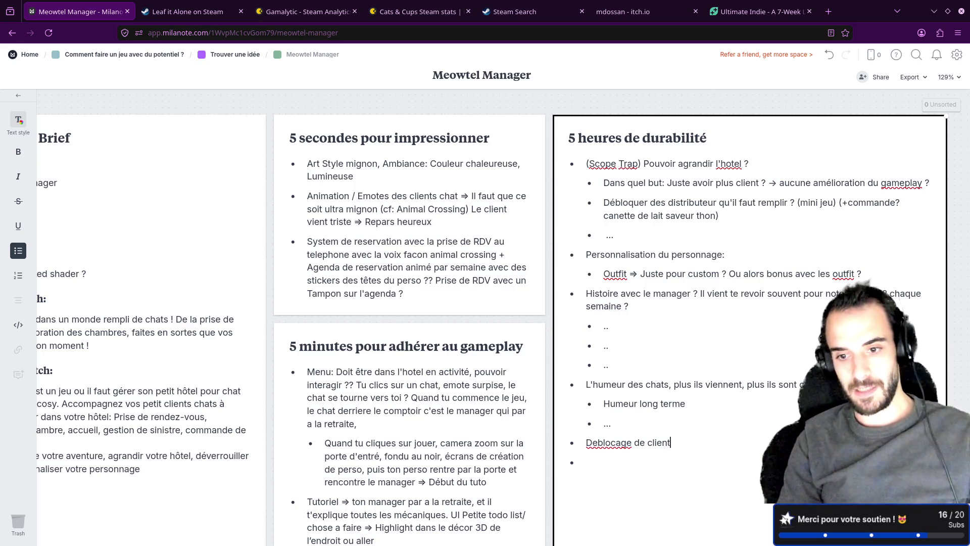
{"action": "type", "text": "d es"}
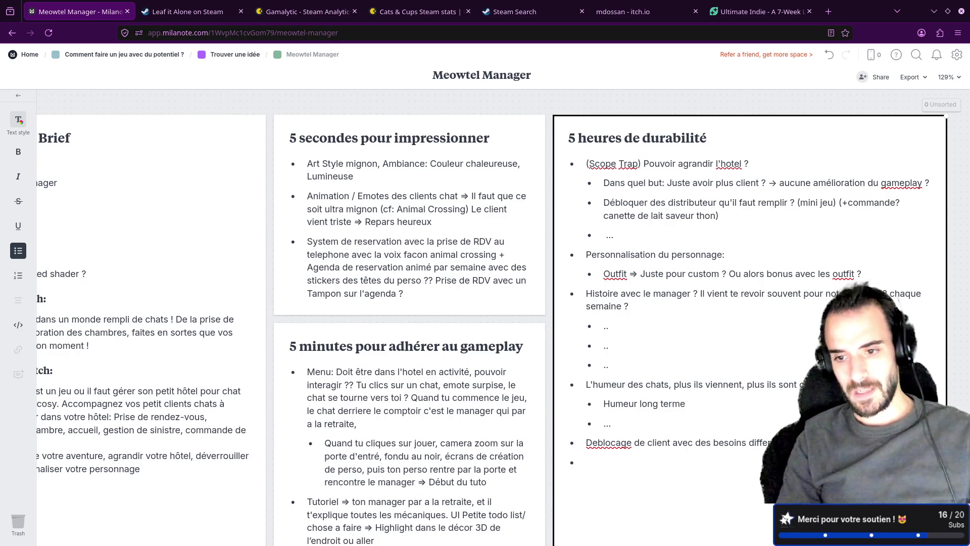
{"action": "scroll", "coordinate": [602, 441], "scroll_direction": "left", "scroll_amount": 1}
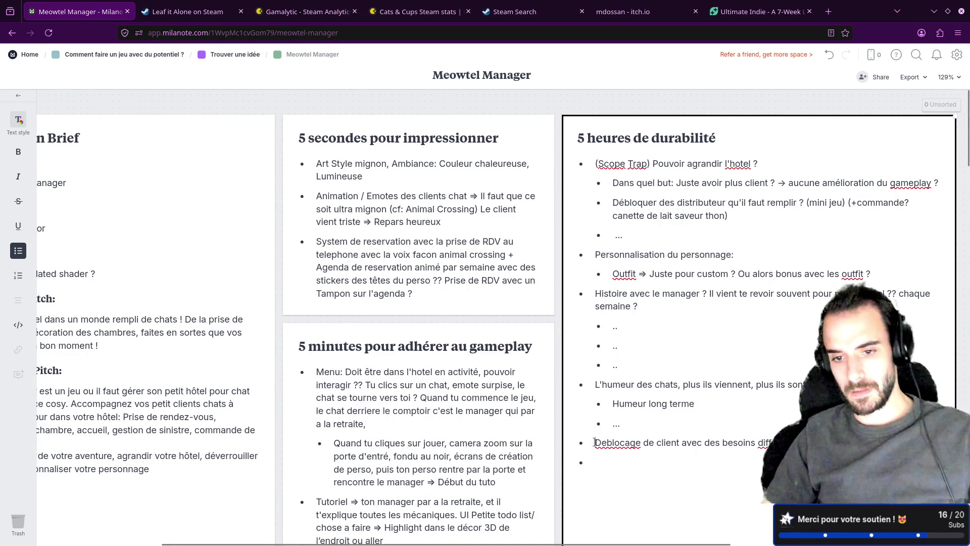
{"action": "type", "text": "()"}
{"action": "key", "text": "Left"}
{"action": "key", "text": "Left"}
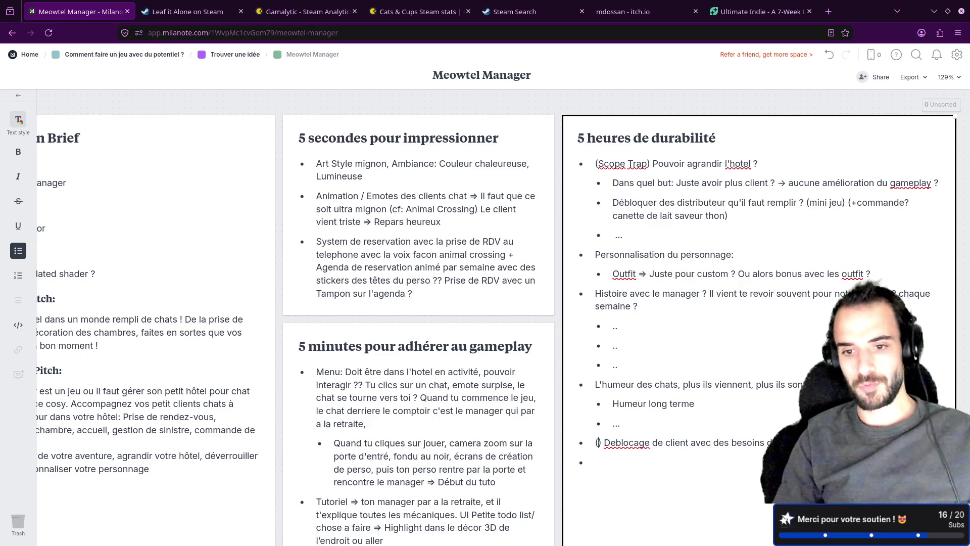
{"action": "type", "text": "Scope trap"}
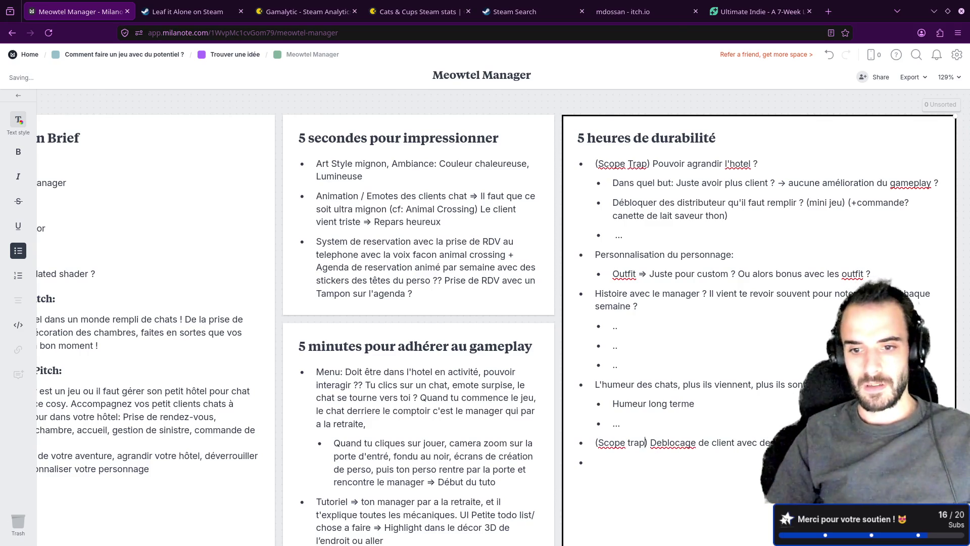
{"action": "scroll", "coordinate": [668, 334], "scroll_direction": "down", "scroll_amount": 2}
{"action": "scroll", "coordinate": [668, 333], "scroll_direction": "down", "scroll_amount": 2}
{"action": "right_click", "coordinate": [675, 288]}
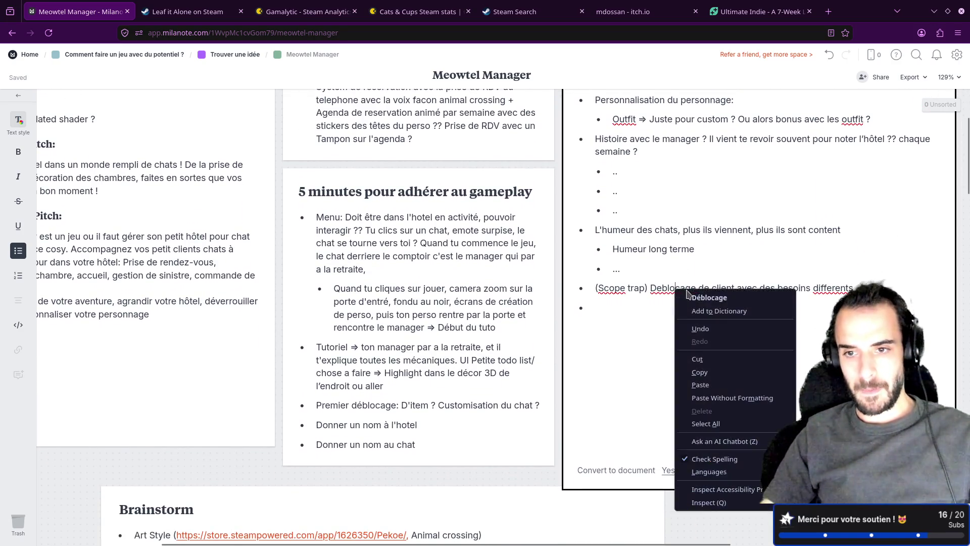
{"action": "left_click", "coordinate": [709, 297]}
{"action": "left_click", "coordinate": [733, 276]}
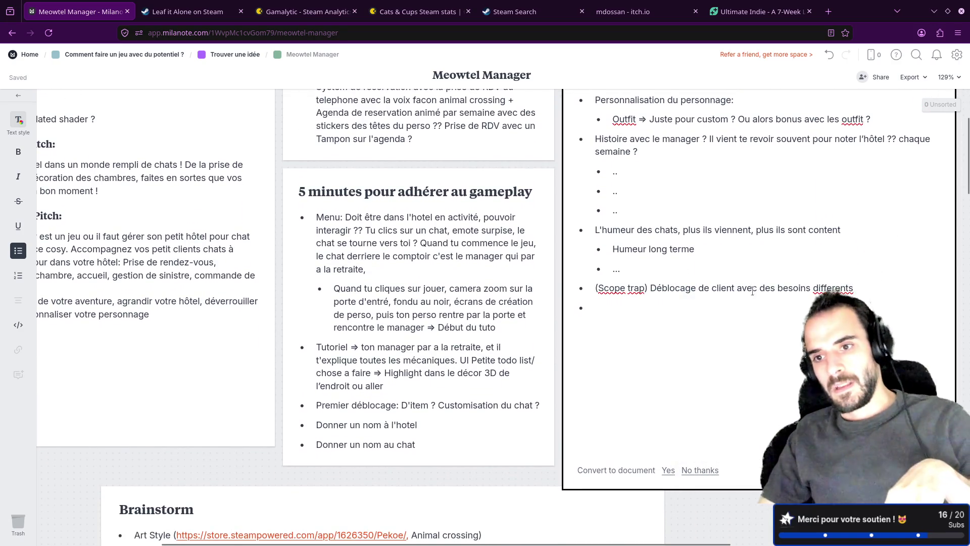
{"action": "left_click", "coordinate": [853, 289]}
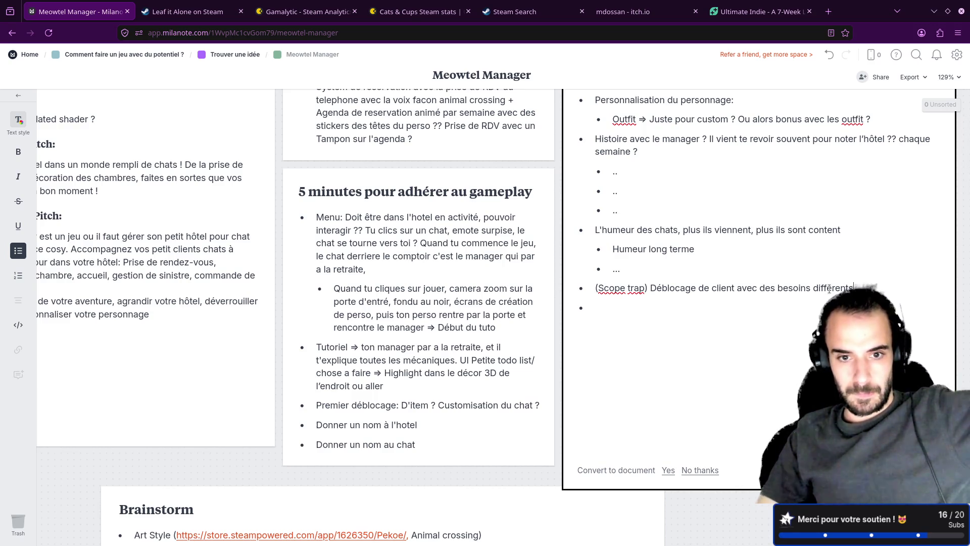
- Write two new bullets about a client satisfaction table and progression outcomes
{"action": "left_click", "coordinate": [757, 326]}
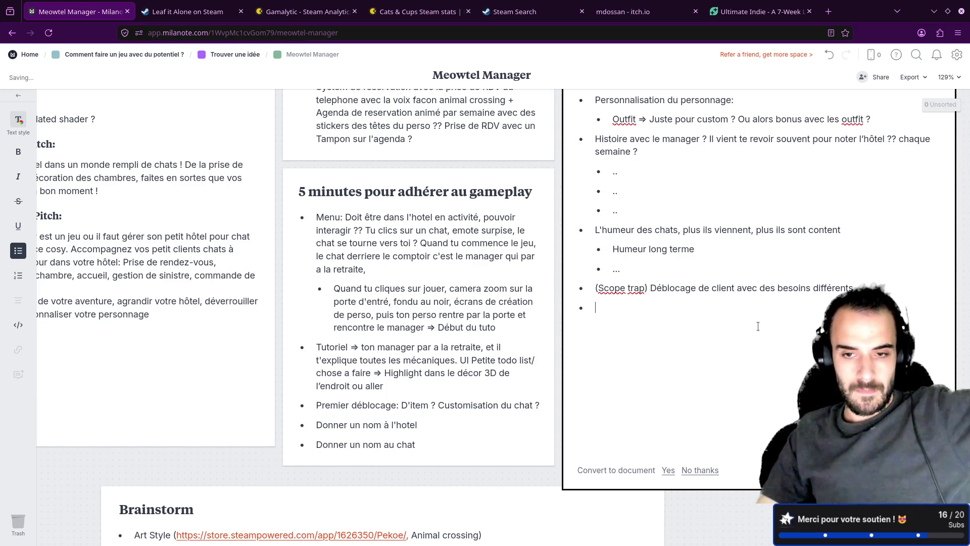
{"action": "scroll", "coordinate": [723, 309], "scroll_direction": "up", "scroll_amount": 2}
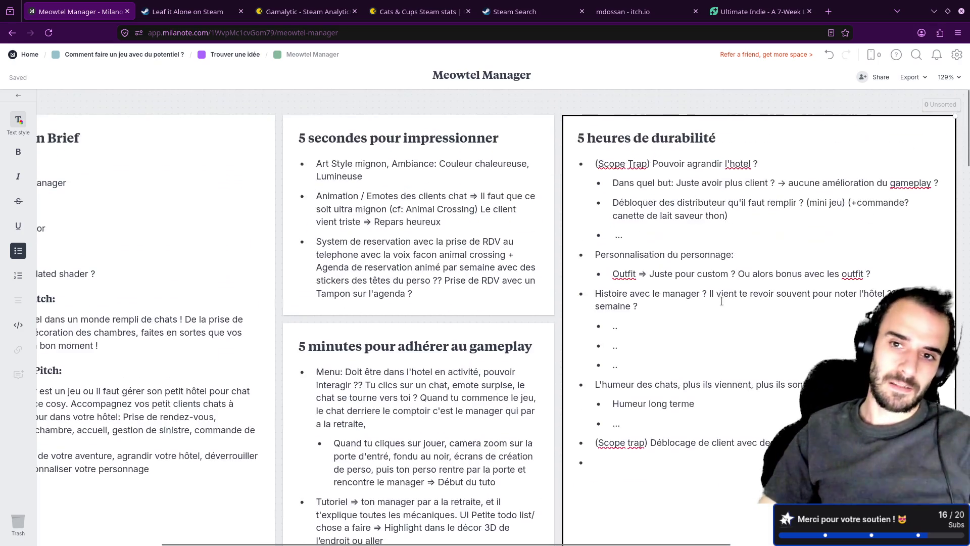
{"action": "scroll", "coordinate": [721, 301], "scroll_direction": "down", "scroll_amount": 1}
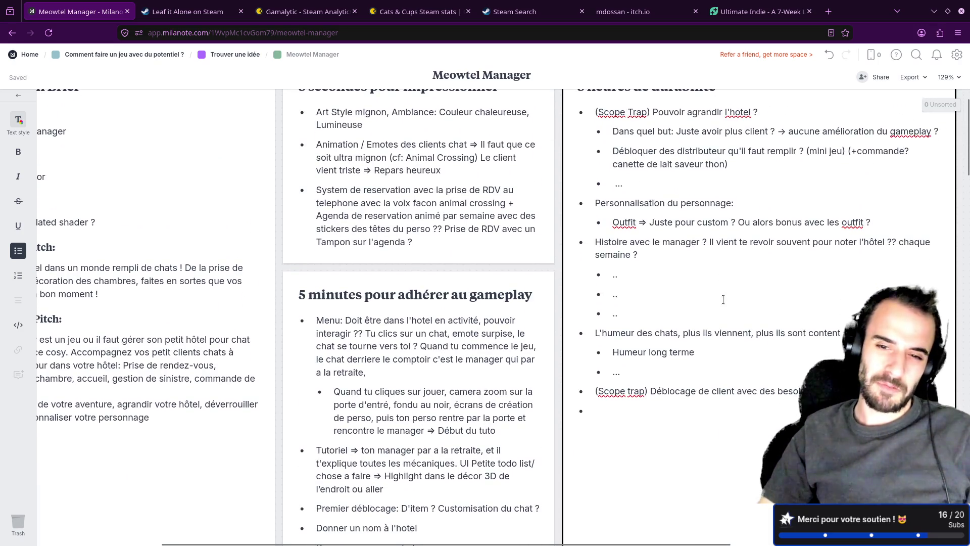
{"action": "scroll", "coordinate": [723, 298], "scroll_direction": "down", "scroll_amount": 2}
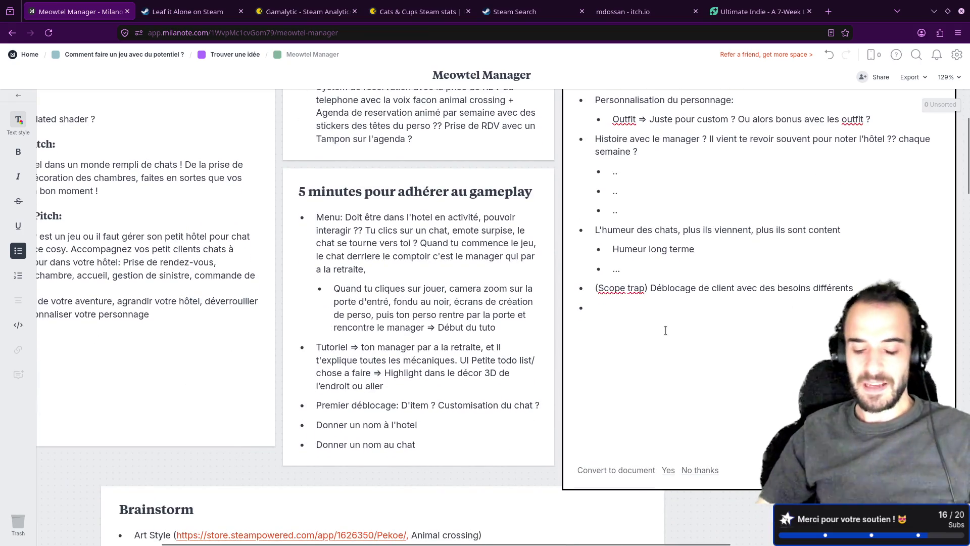
{"action": "type", "text": "T"}
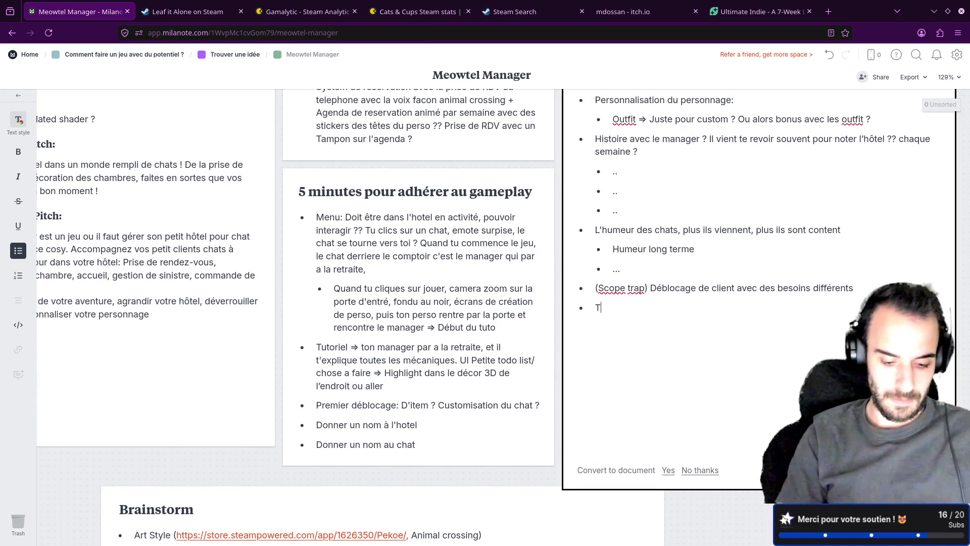
{"action": "type", "text": "ableau ou tu vois "}
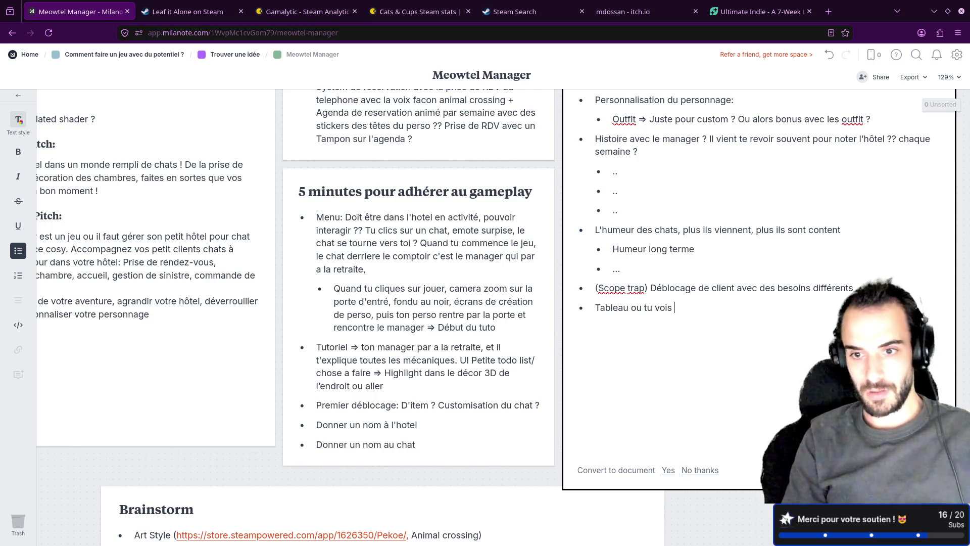
{"action": "type", "text": "tous les clients possibles et leurs satis"}
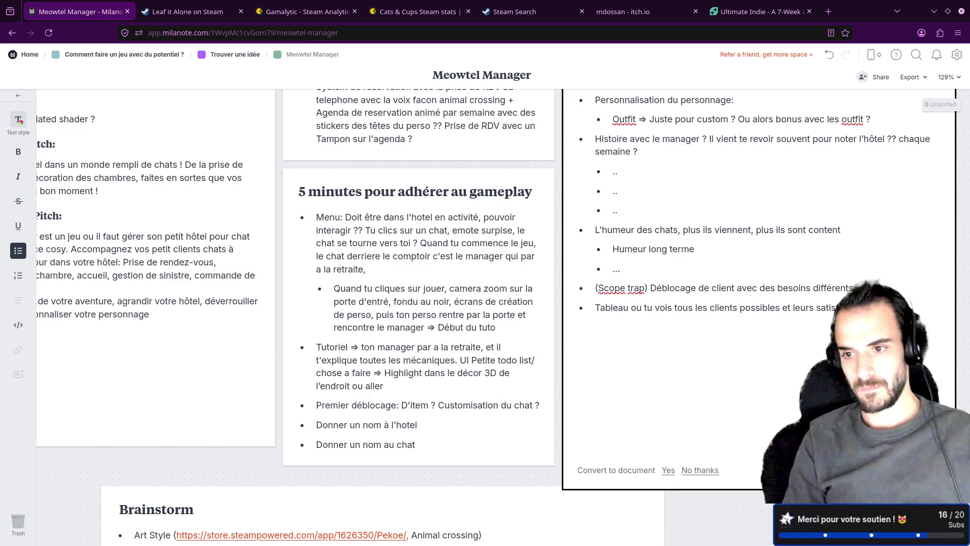
{"action": "type", "text": "ntend au"}
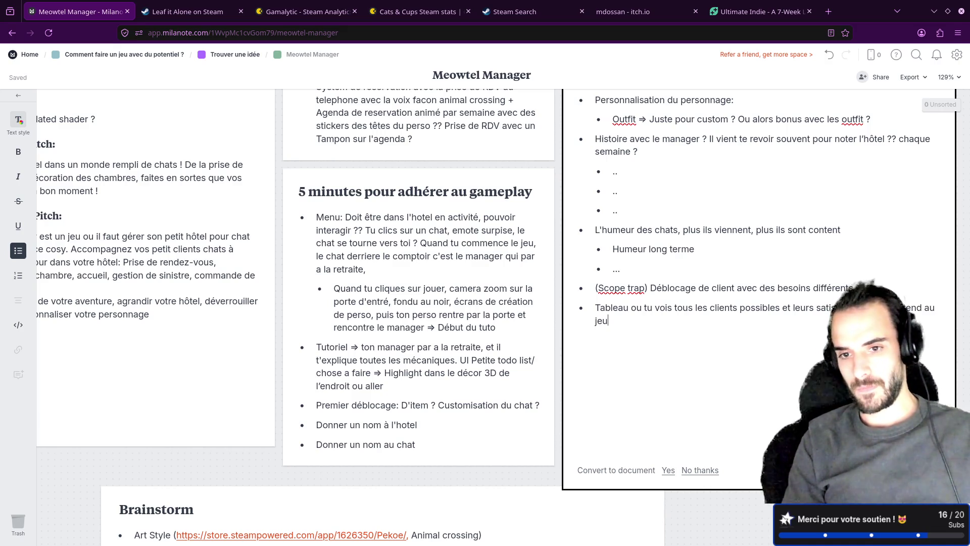
{"action": "key", "text": "BackSpace"}
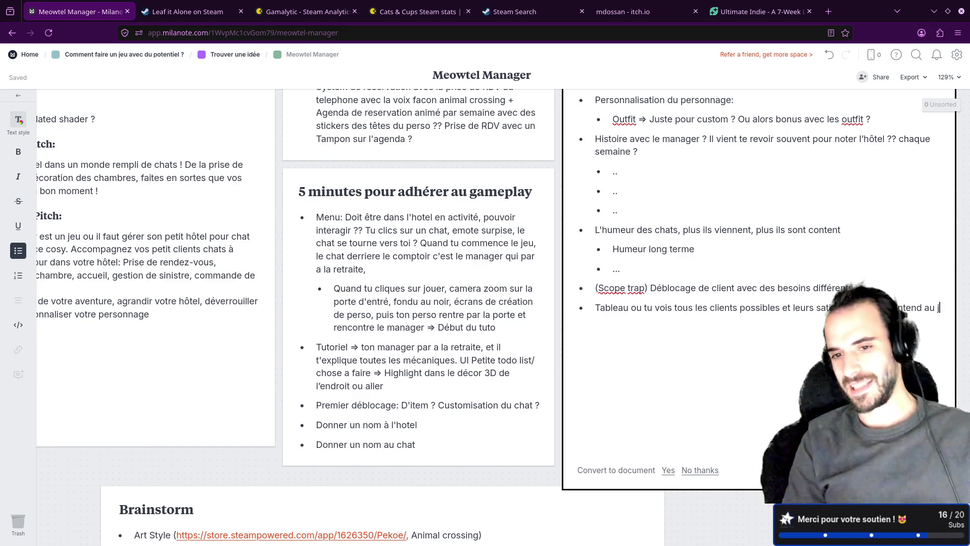
{"action": "type", "text": "eurs"}
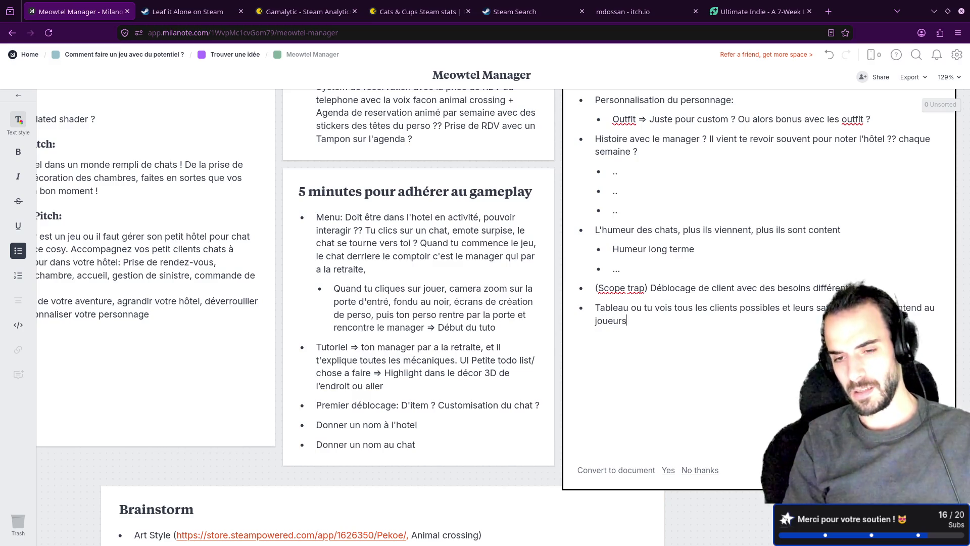
{"action": "key", "text": "BackSpace"}
{"action": "type", "text": "r qu'il va falloir rendre tous les clients"}
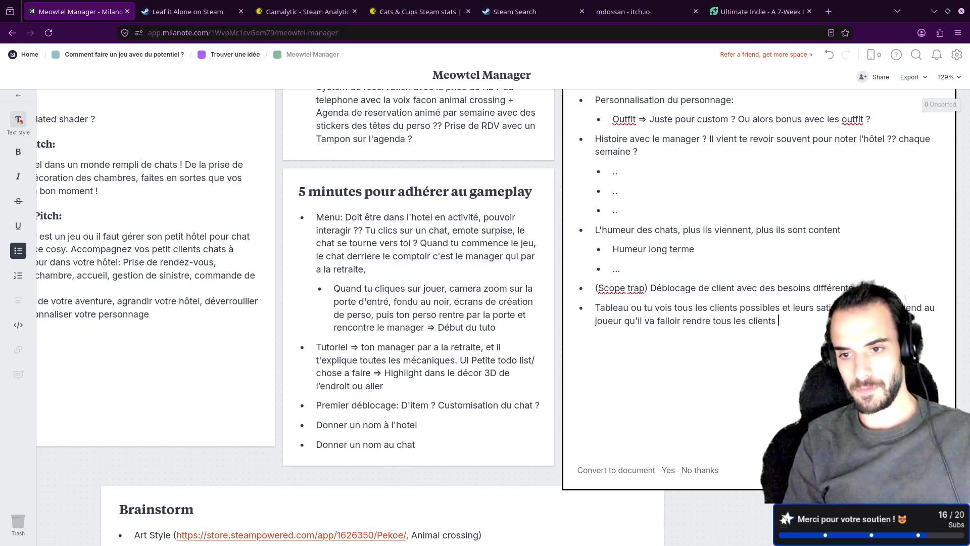
{"action": "type", "text": "heureux ?"}
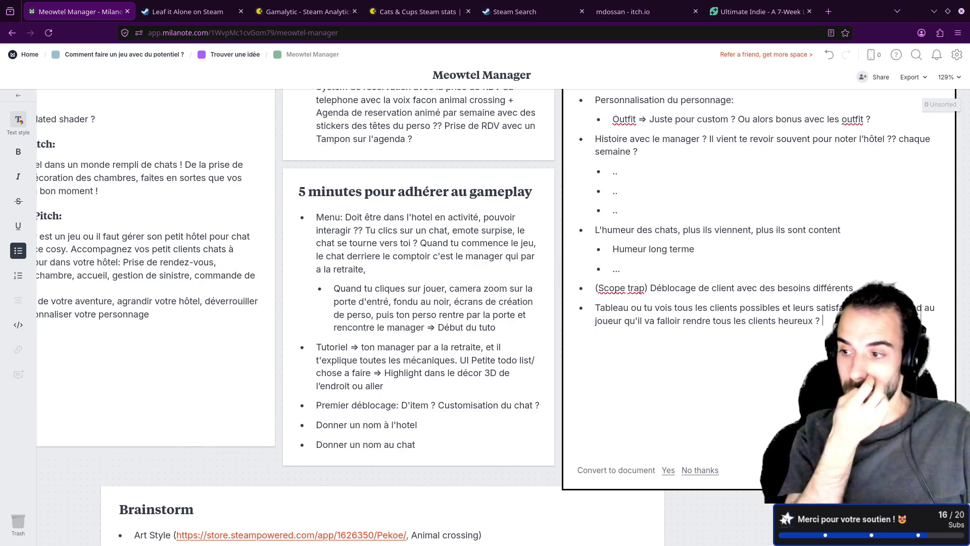
{"action": "key", "text": "Return"}
{"action": "type", "text": "Au mieux il progresse, au pire RAS"}
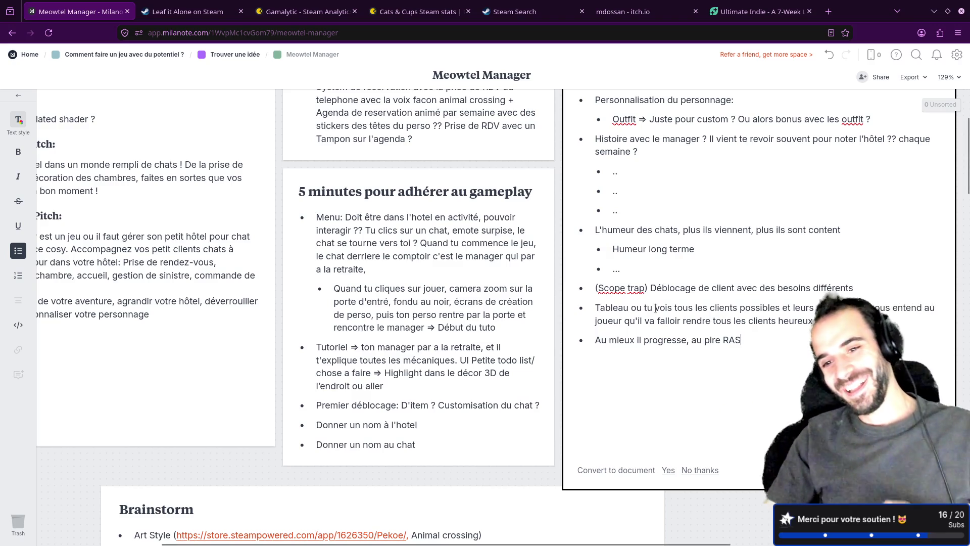
{"action": "scroll", "coordinate": [661, 303], "scroll_direction": "down", "scroll_amount": 2}
{"action": "scroll", "coordinate": [664, 297], "scroll_direction": "down", "scroll_amount": 1}
{"action": "scroll", "coordinate": [664, 296], "scroll_direction": "up", "scroll_amount": 4}
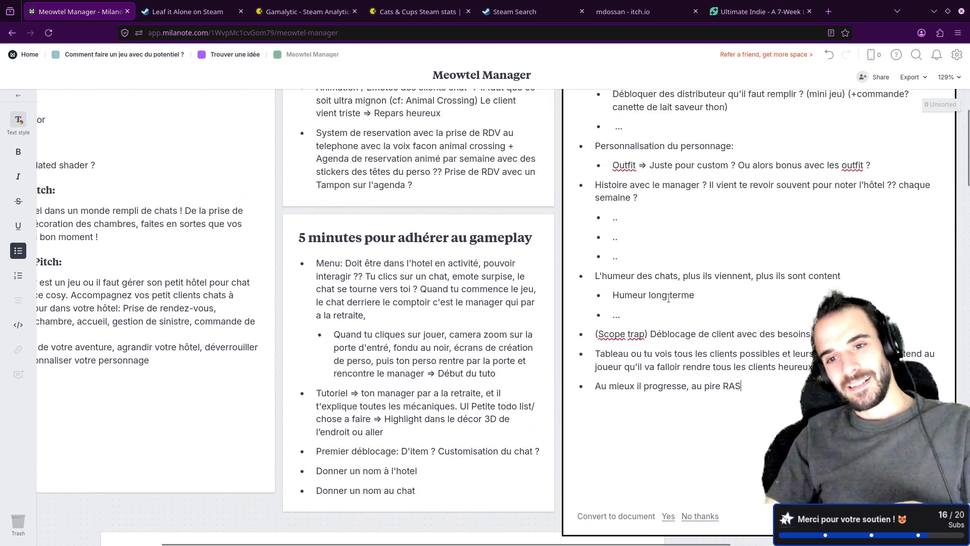
{"action": "scroll", "coordinate": [665, 297], "scroll_direction": "up", "scroll_amount": 2}
{"action": "scroll", "coordinate": [669, 297], "scroll_direction": "up", "scroll_amount": 1}
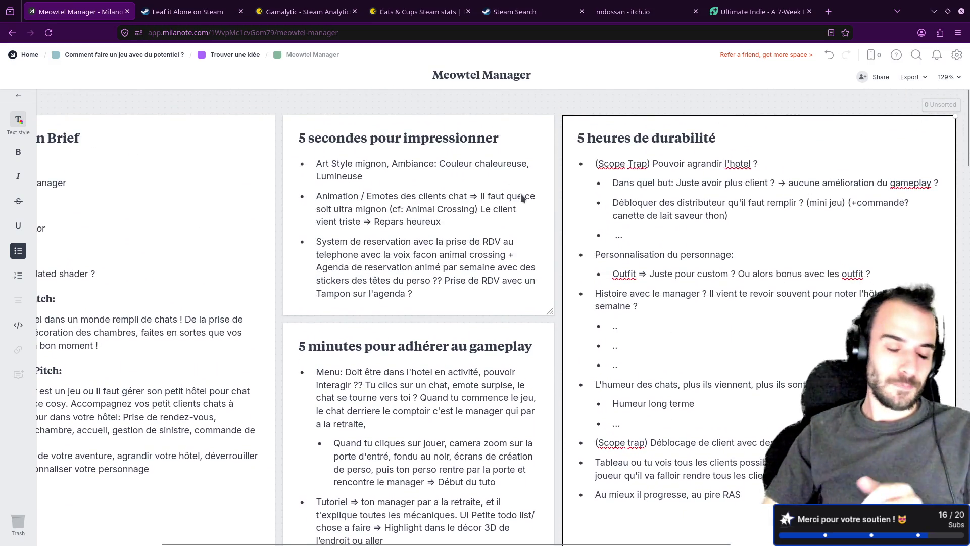
- On Trouver une idée, place the 5H board card back beside 5M
{"action": "left_click", "coordinate": [230, 55]}
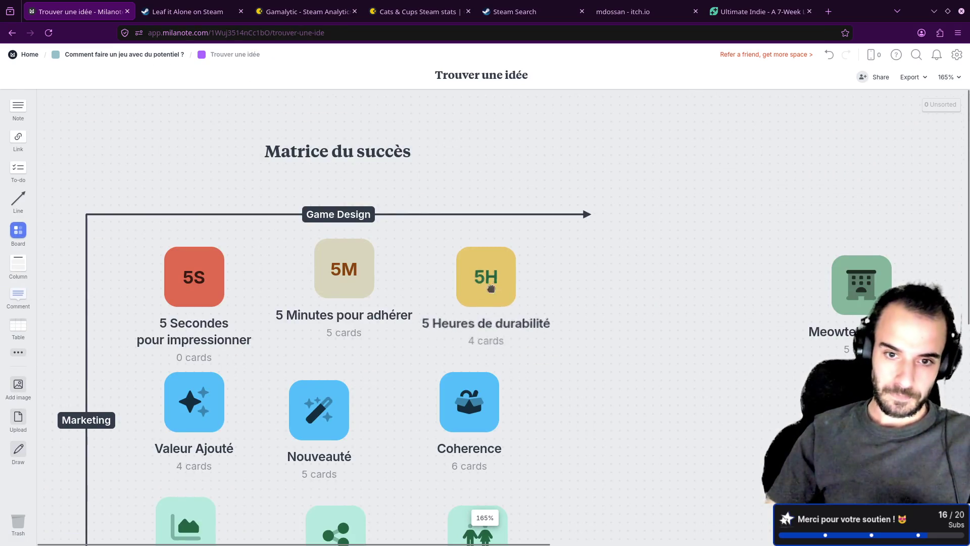
{"action": "left_click_drag", "start_coordinate": [558, 249], "coordinate": [563, 256]}
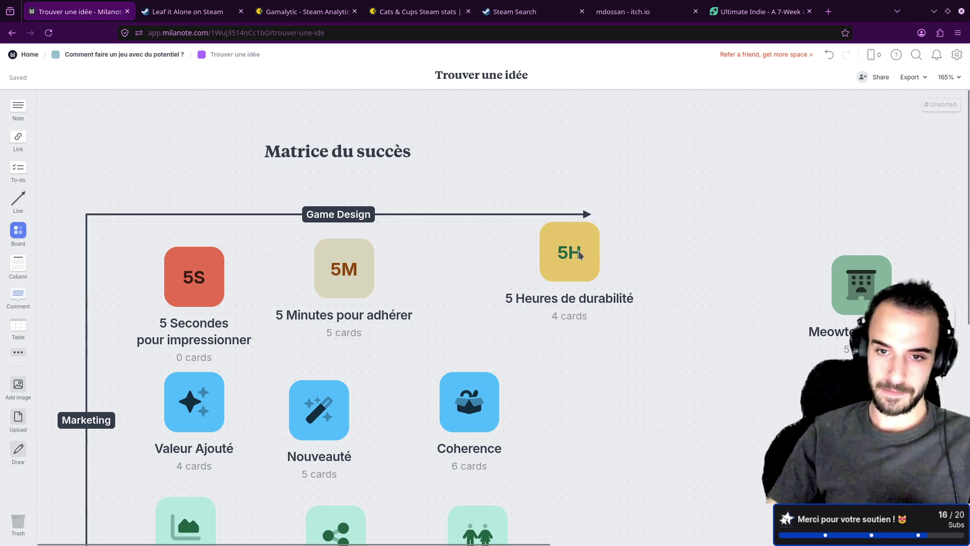
{"action": "left_click_drag", "start_coordinate": [579, 255], "coordinate": [496, 274]}
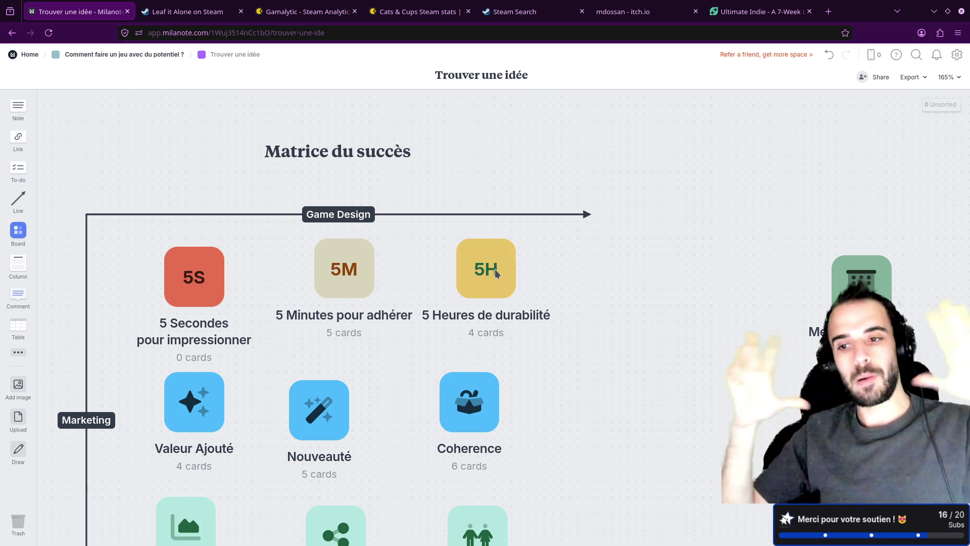
- Check the 5 heures card's first bullet in Meowtel Manager, then go up to the project board
{"action": "left_click", "coordinate": [851, 288]}
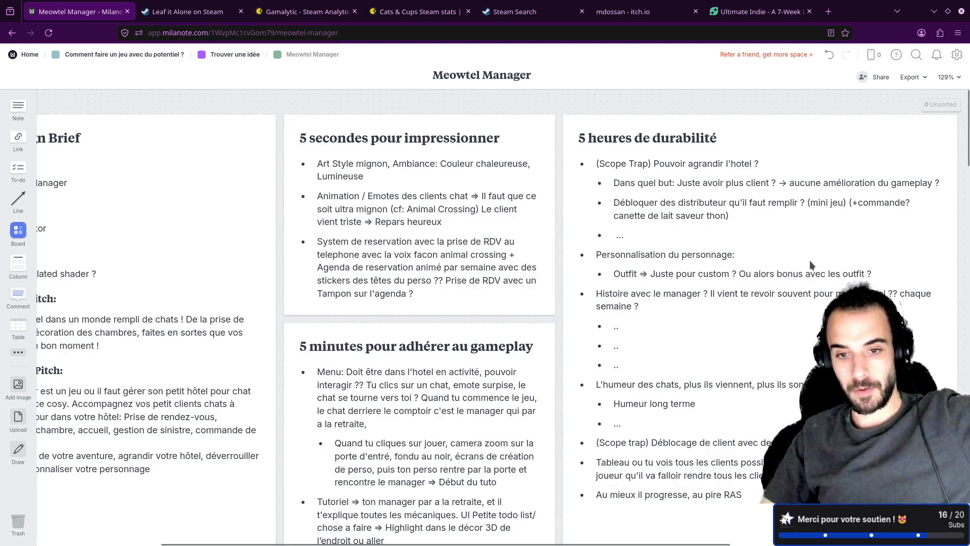
{"action": "scroll", "coordinate": [809, 260], "scroll_direction": "down", "scroll_amount": 1}
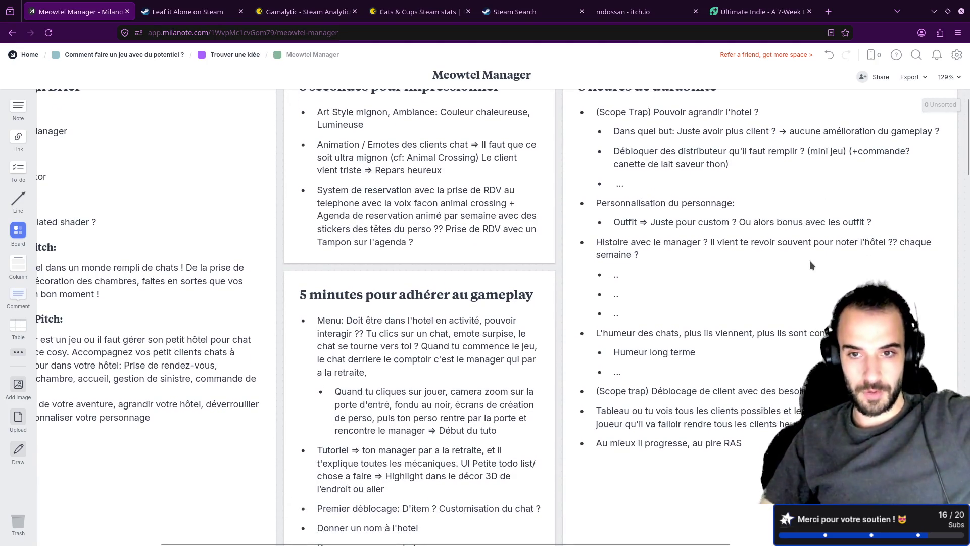
{"action": "scroll", "coordinate": [809, 260], "scroll_direction": "up", "scroll_amount": 1}
{"action": "left_click", "coordinate": [771, 164]}
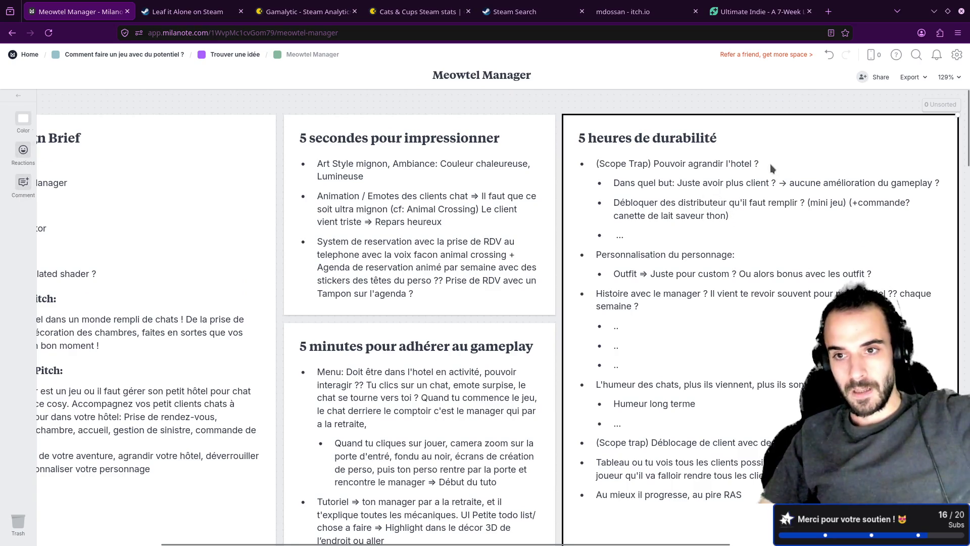
{"action": "left_click_drag", "start_coordinate": [773, 163], "coordinate": [598, 162]}
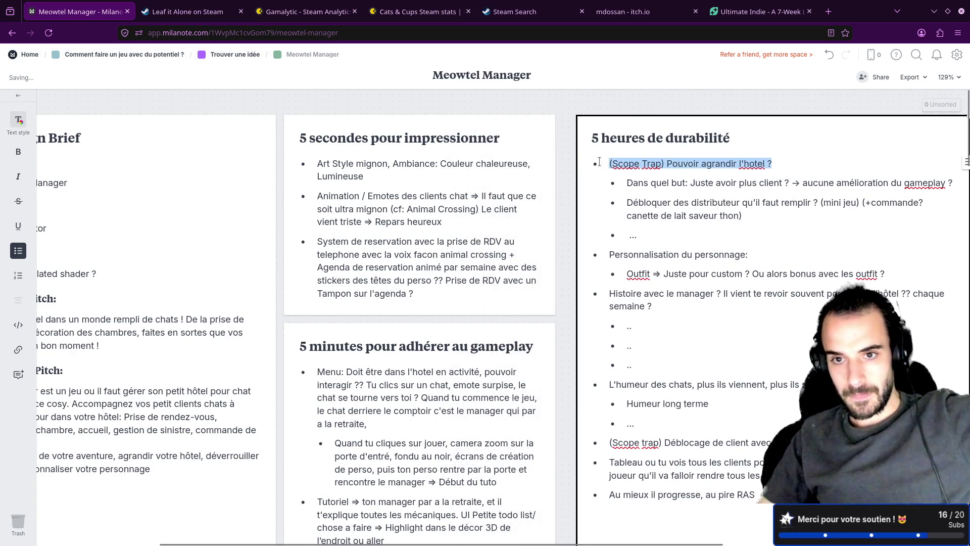
{"action": "left_click", "coordinate": [599, 162]}
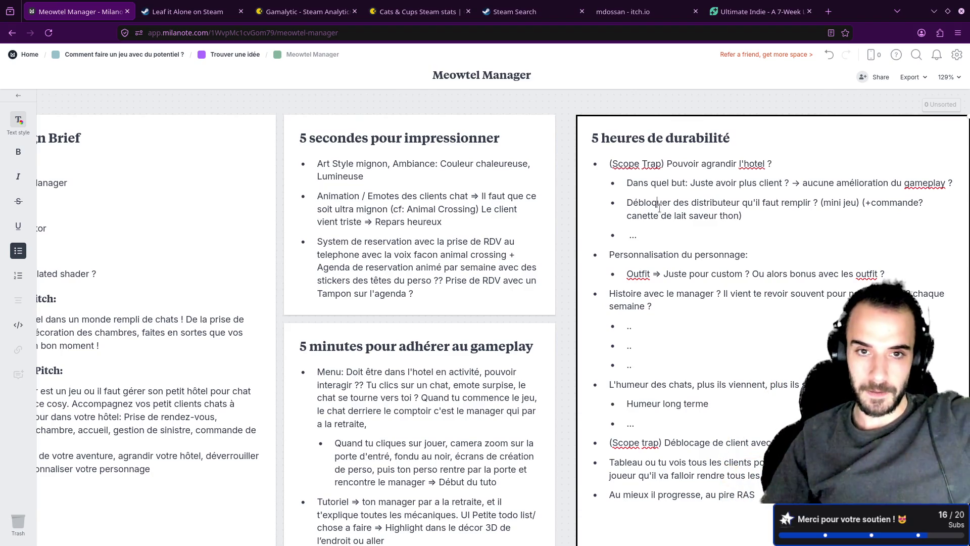
{"action": "left_click", "coordinate": [120, 58]}
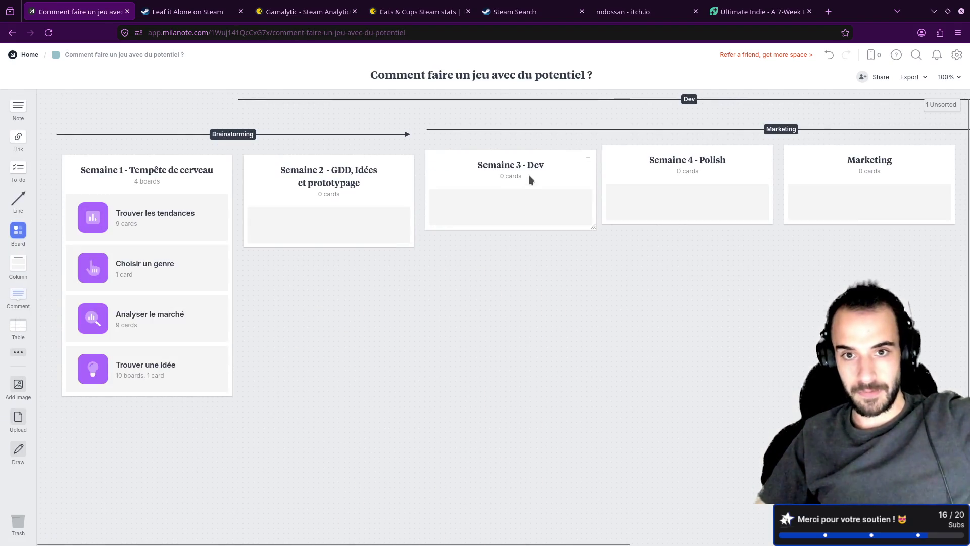
- Align the Semaine 3 - Dev board with its neighbours, then return to Meowtel Manager and nudge the 5 minutes card
{"action": "left_click_drag", "start_coordinate": [530, 180], "coordinate": [528, 174]}
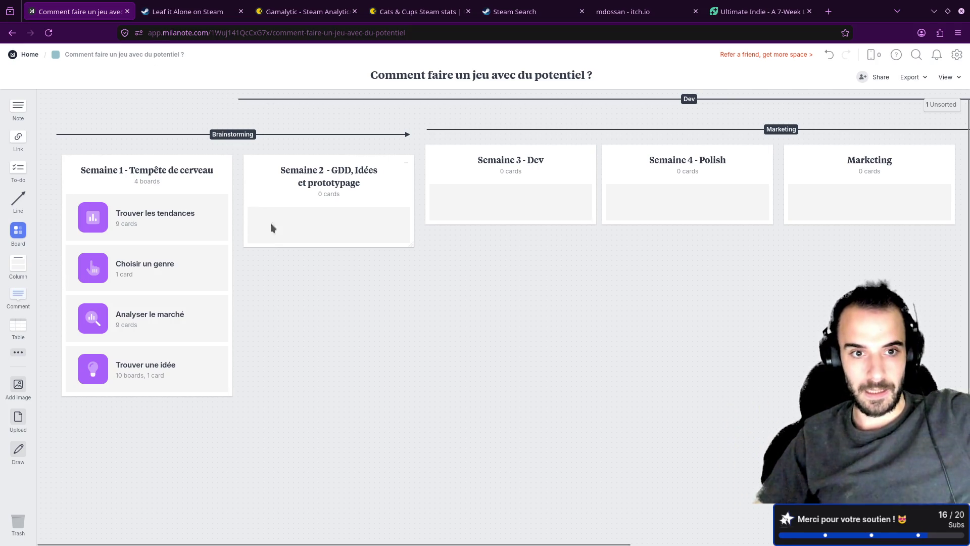
{"action": "left_click", "coordinate": [140, 354]}
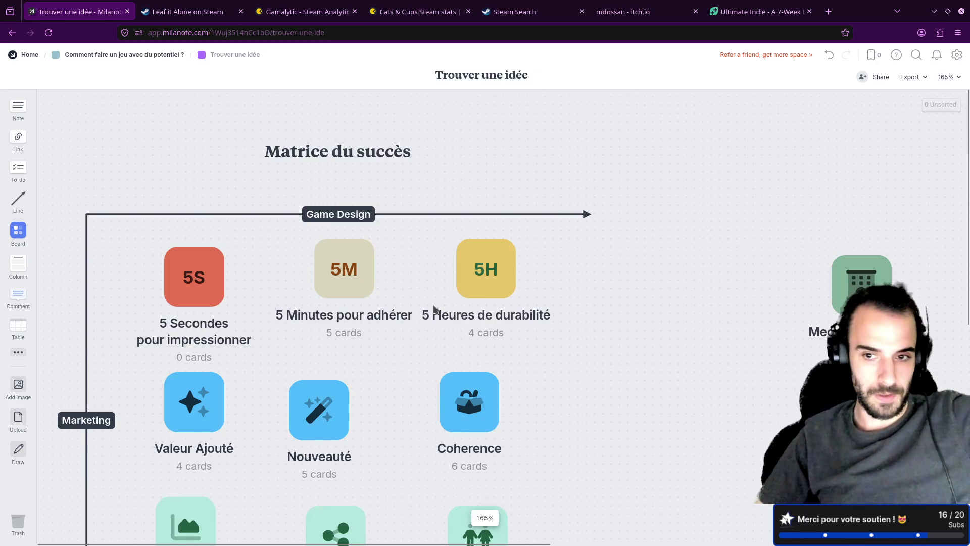
{"action": "left_click", "coordinate": [489, 282]}
{"action": "key", "text": "alt+Left"}
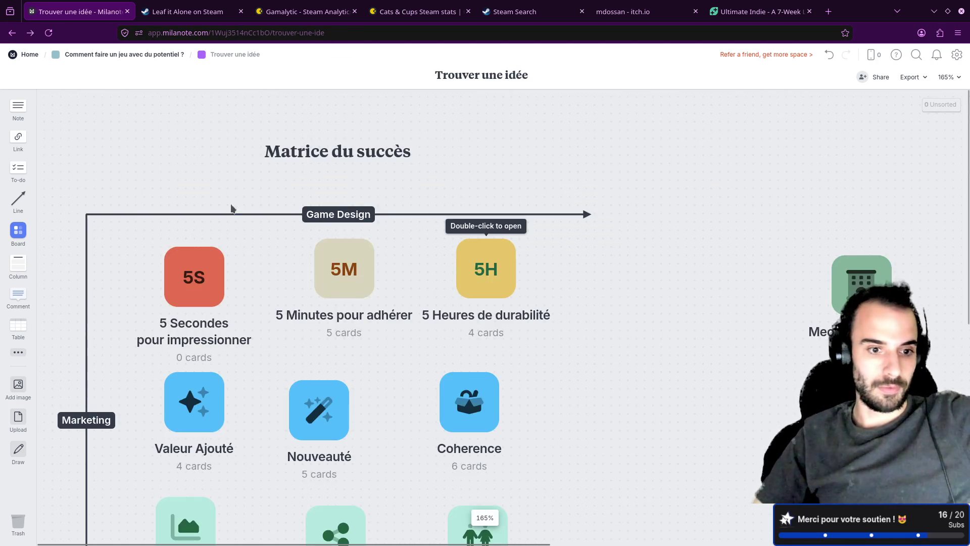
{"action": "left_click", "coordinate": [830, 276]}
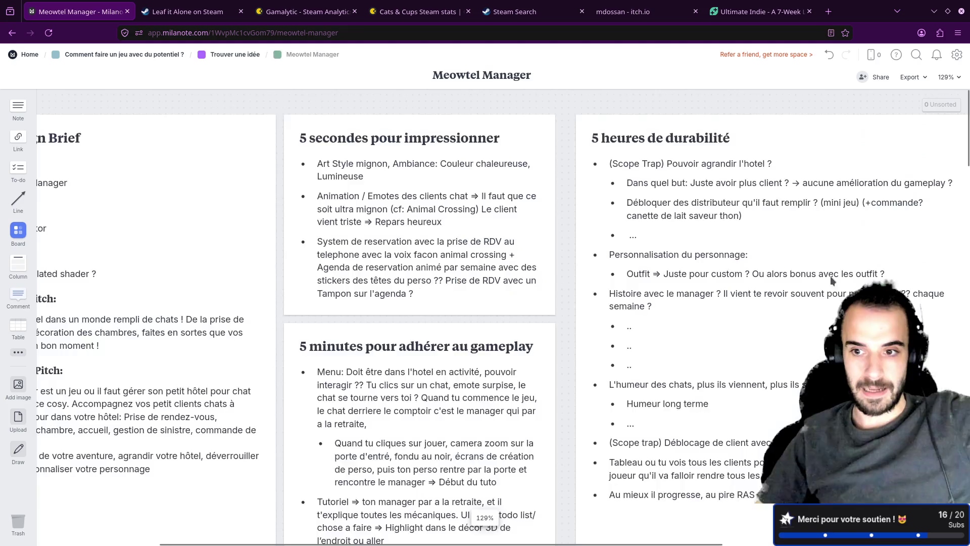
{"action": "left_click", "coordinate": [639, 188]}
{"action": "scroll", "coordinate": [695, 208], "scroll_direction": "down", "scroll_amount": 3}
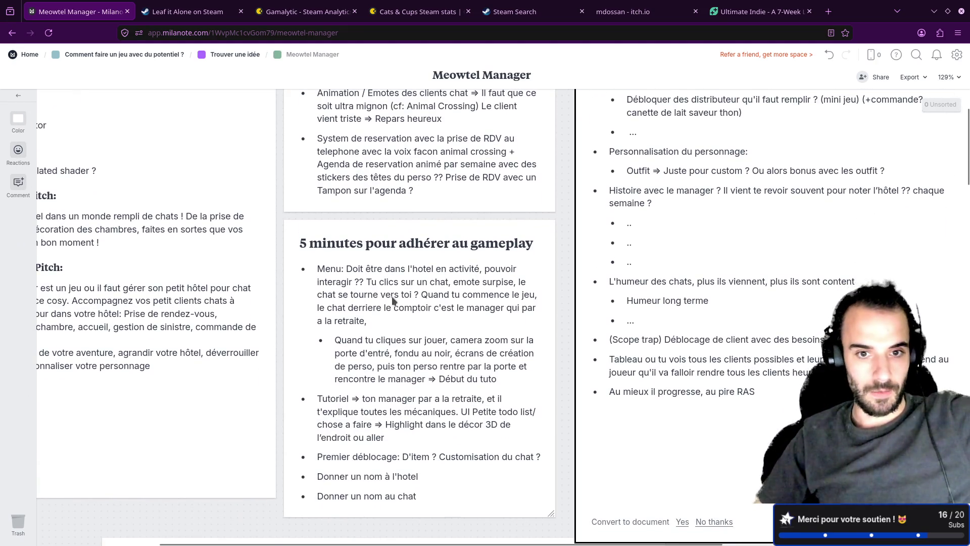
{"action": "left_click_drag", "start_coordinate": [409, 285], "coordinate": [452, 276]}
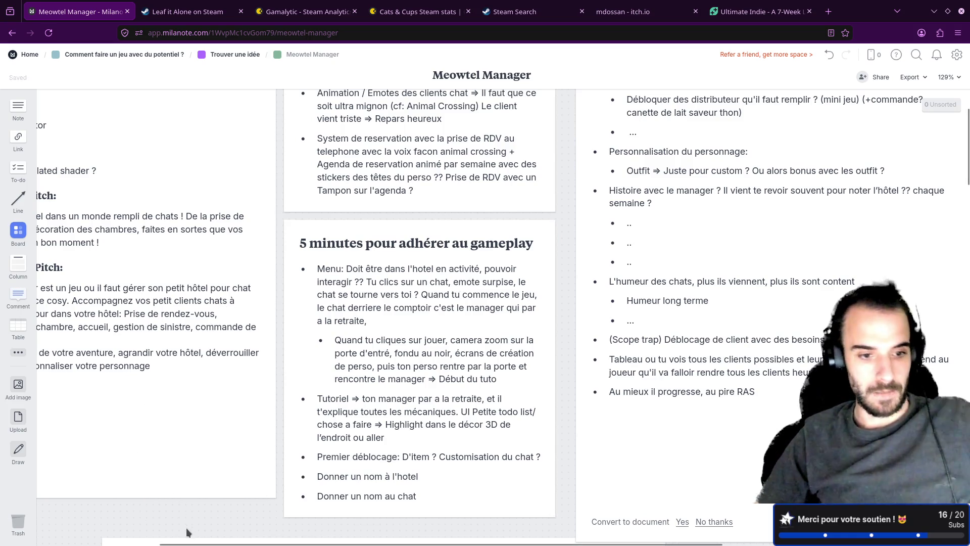
{"action": "scroll", "coordinate": [247, 352], "scroll_direction": "left", "scroll_amount": 3}
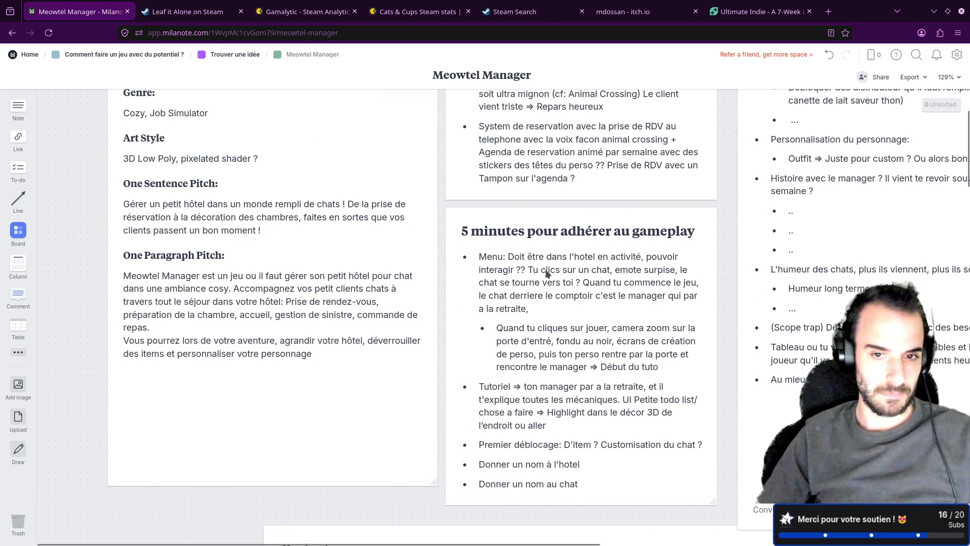
{"action": "scroll", "coordinate": [195, 358], "scroll_direction": "up", "scroll_amount": 5}
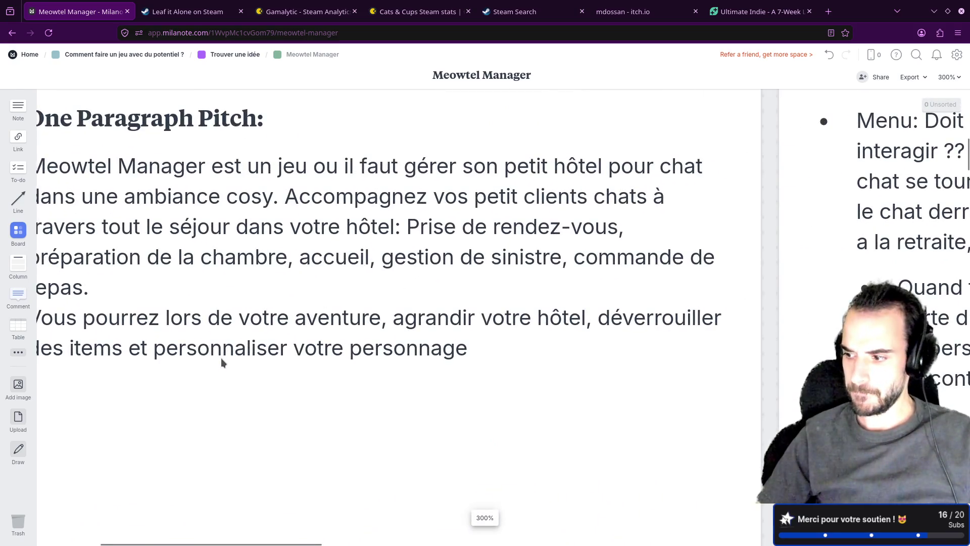
{"action": "scroll", "coordinate": [220, 358], "scroll_direction": "down", "scroll_amount": 2}
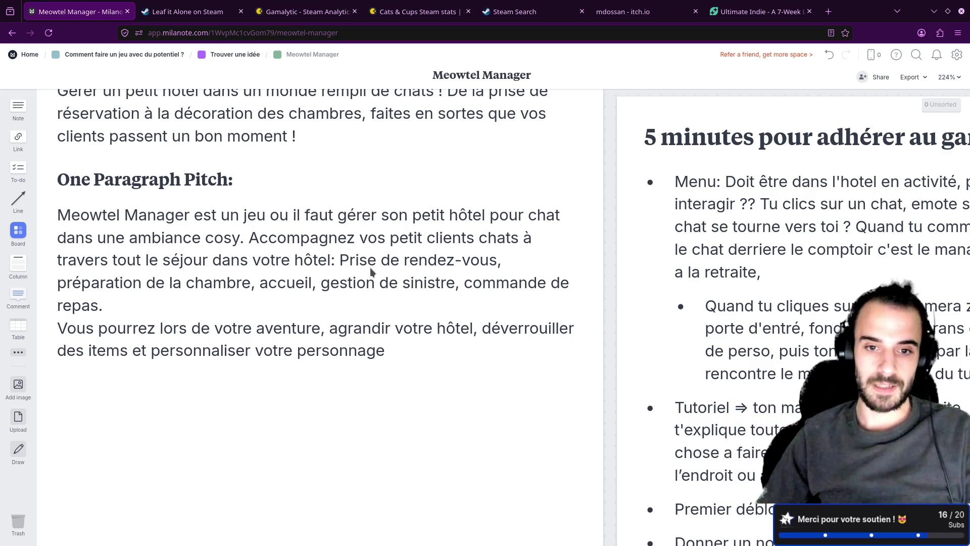
- Review the One Paragraph Pitch activities: rendez-vous, préparation de la chambre, accueil, gestion de sinistre, commande de repas
{"action": "left_click", "coordinate": [252, 284]}
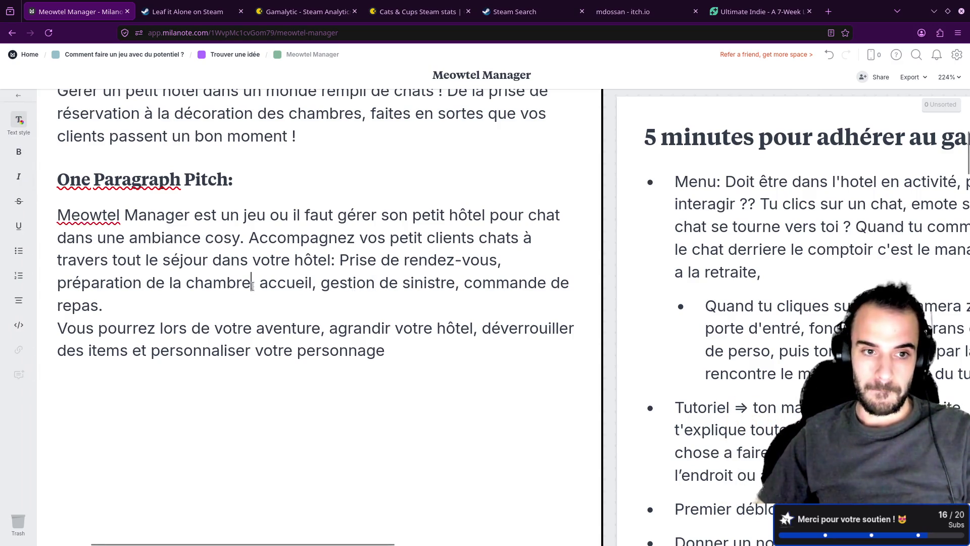
{"action": "left_click_drag", "start_coordinate": [376, 259], "coordinate": [493, 260]}
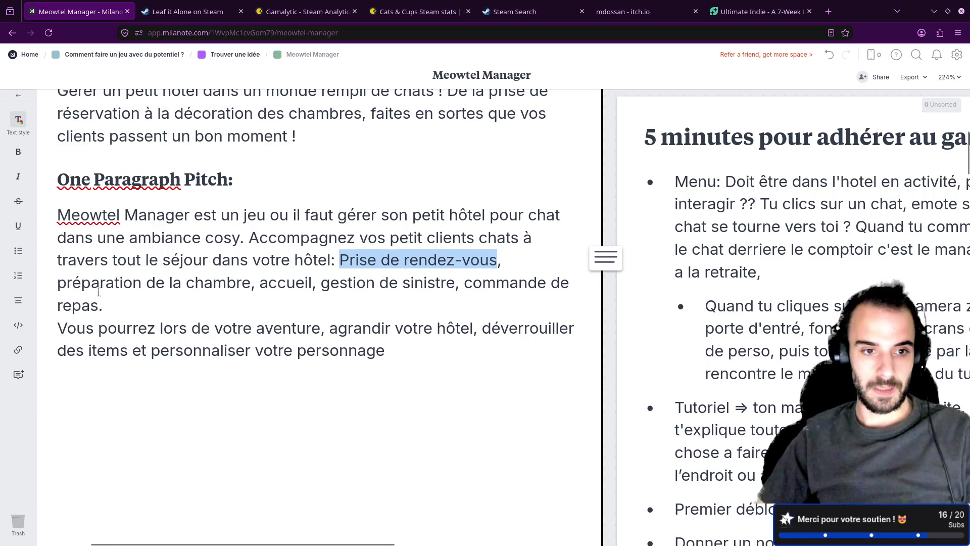
{"action": "left_click_drag", "start_coordinate": [59, 284], "coordinate": [325, 283]}
{"action": "left_click", "coordinate": [274, 326]}
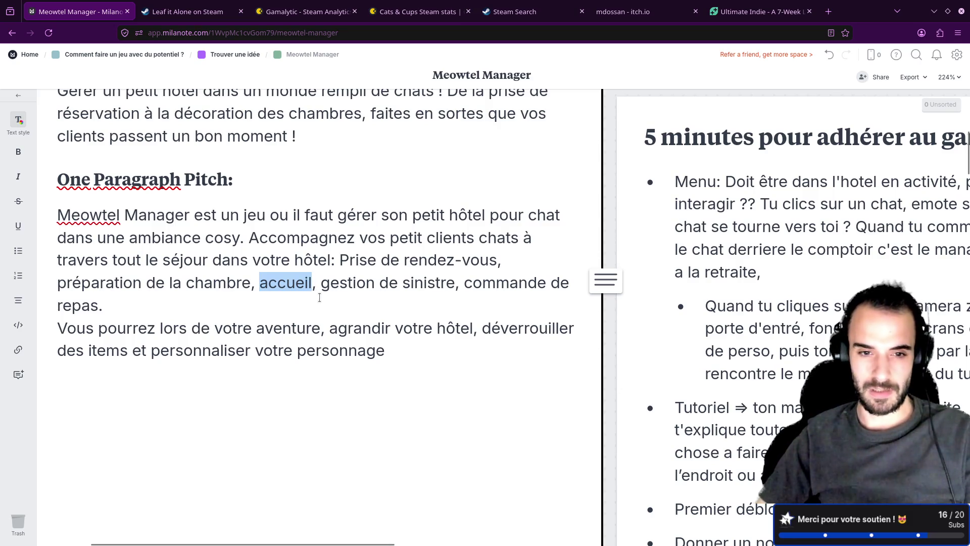
{"action": "mouse_move", "coordinate": [322, 283]}
{"action": "left_mouse_down"}
{"action": "mouse_move", "coordinate": [453, 282]}
{"action": "mouse_move", "coordinate": [289, 304]}
{"action": "left_mouse_up"}
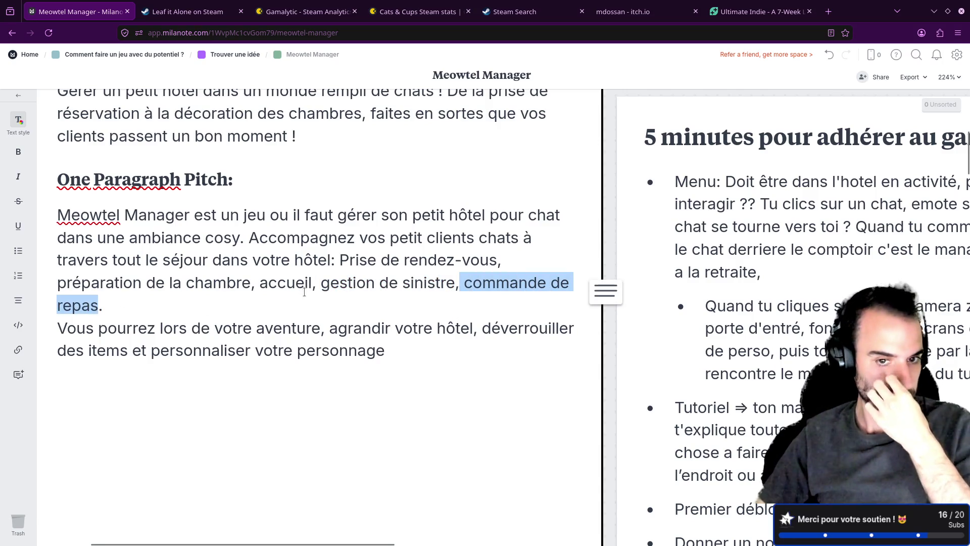
{"action": "left_click", "coordinate": [134, 283]}
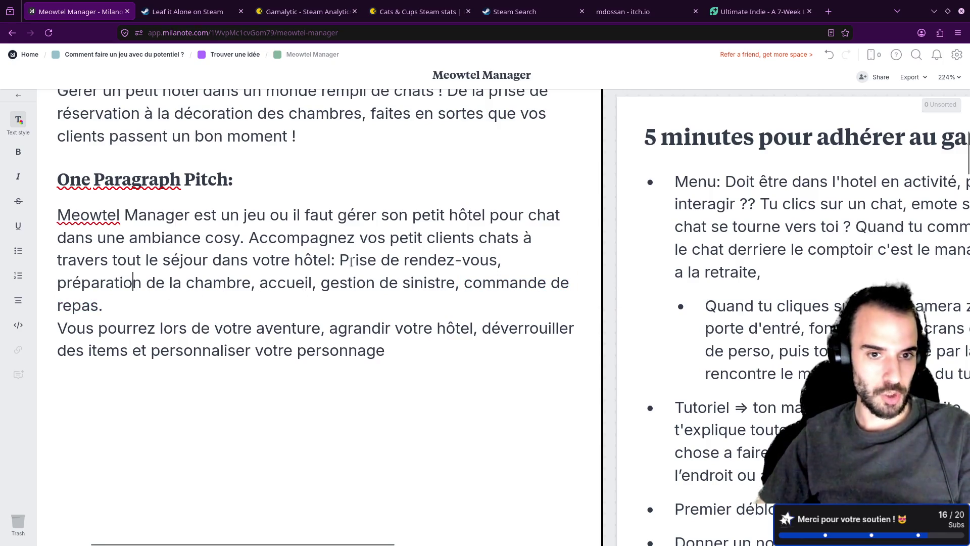
{"action": "left_click_drag", "start_coordinate": [340, 261], "coordinate": [490, 262]}
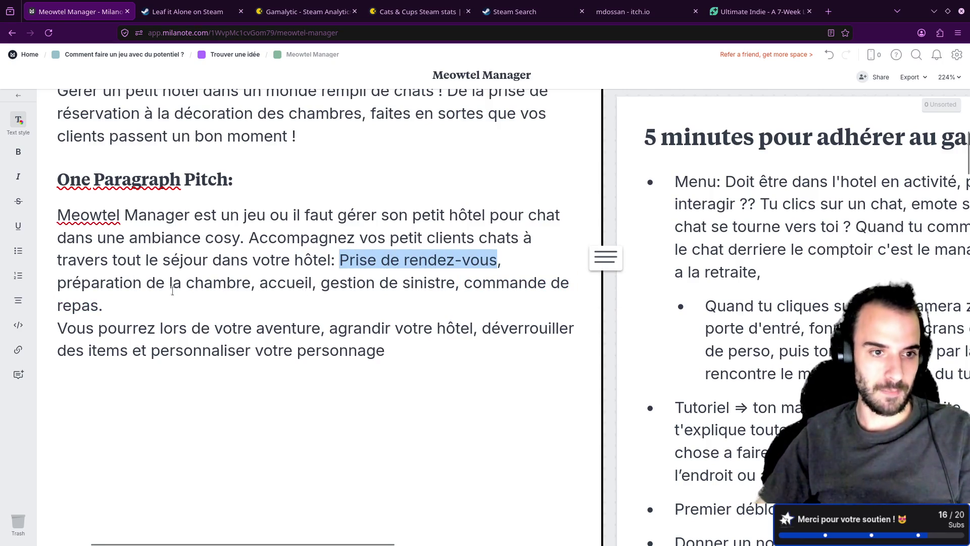
{"action": "left_click_drag", "start_coordinate": [58, 282], "coordinate": [230, 283]}
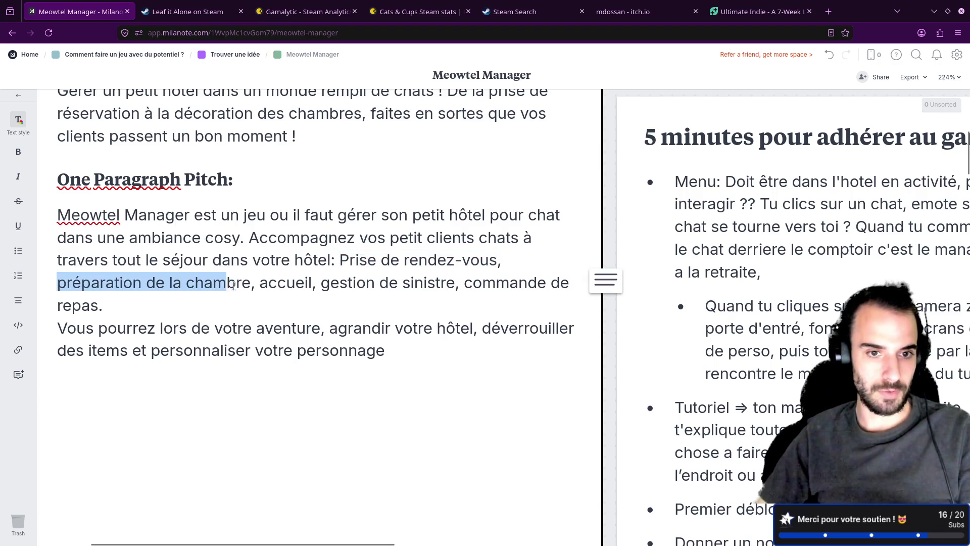
{"action": "left_click", "coordinate": [408, 282]}
{"action": "left_click_drag", "start_coordinate": [340, 260], "coordinate": [482, 260]}
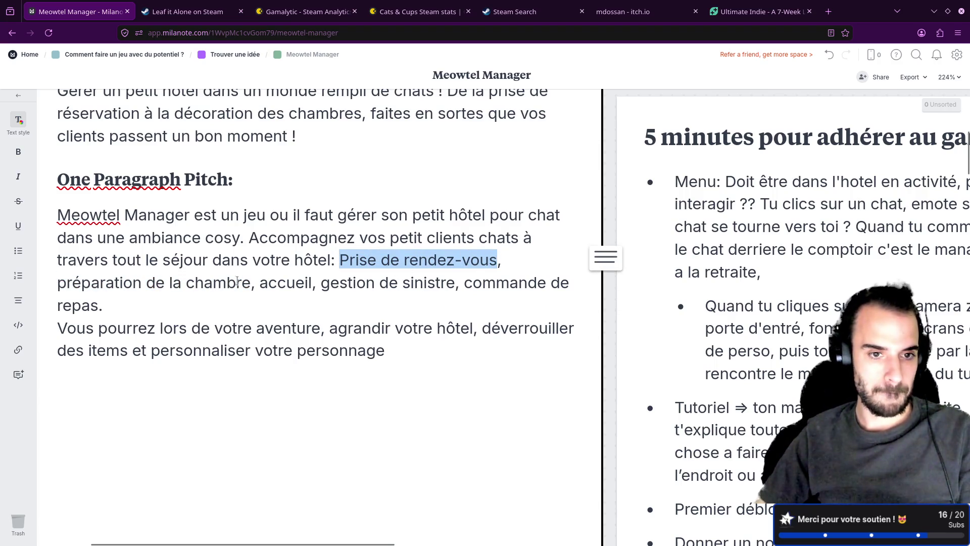
{"action": "left_click_drag", "start_coordinate": [251, 282], "coordinate": [59, 282]}
{"action": "left_click", "coordinate": [204, 281]}
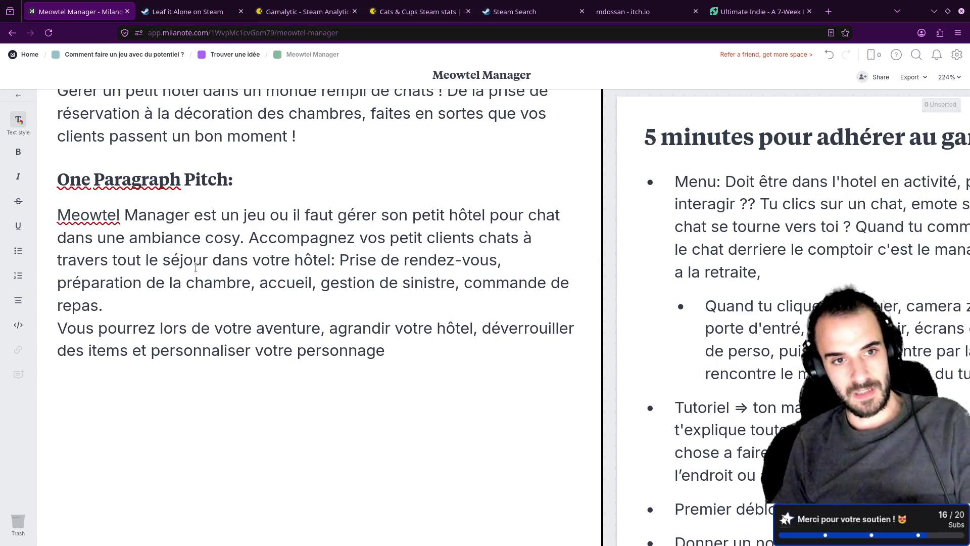
{"action": "scroll", "coordinate": [196, 266], "scroll_direction": "down", "scroll_amount": 2}
{"action": "scroll", "coordinate": [298, 252], "scroll_direction": "down", "scroll_amount": 2}
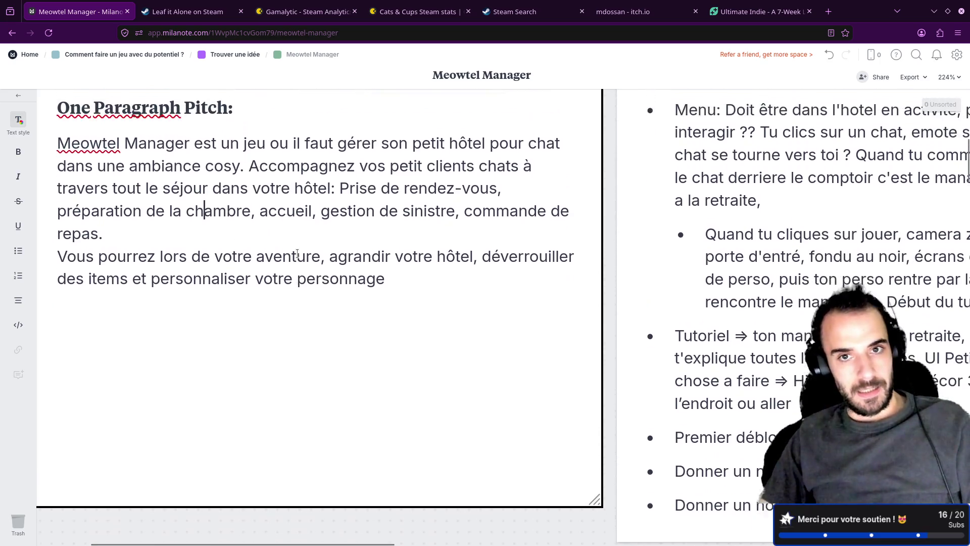
{"action": "scroll", "coordinate": [298, 253], "scroll_direction": "down", "scroll_amount": 4}
{"action": "scroll", "coordinate": [298, 253], "scroll_direction": "down", "scroll_amount": 3}
{"action": "left_click", "coordinate": [574, 273]}
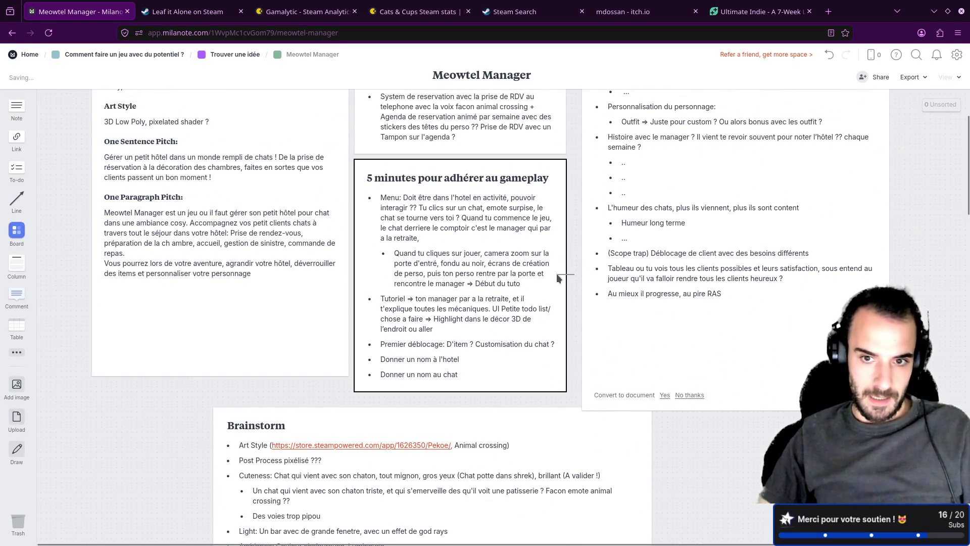
{"action": "scroll", "coordinate": [570, 271], "scroll_direction": "up", "scroll_amount": 2}
{"action": "scroll", "coordinate": [571, 271], "scroll_direction": "right", "scroll_amount": 3}
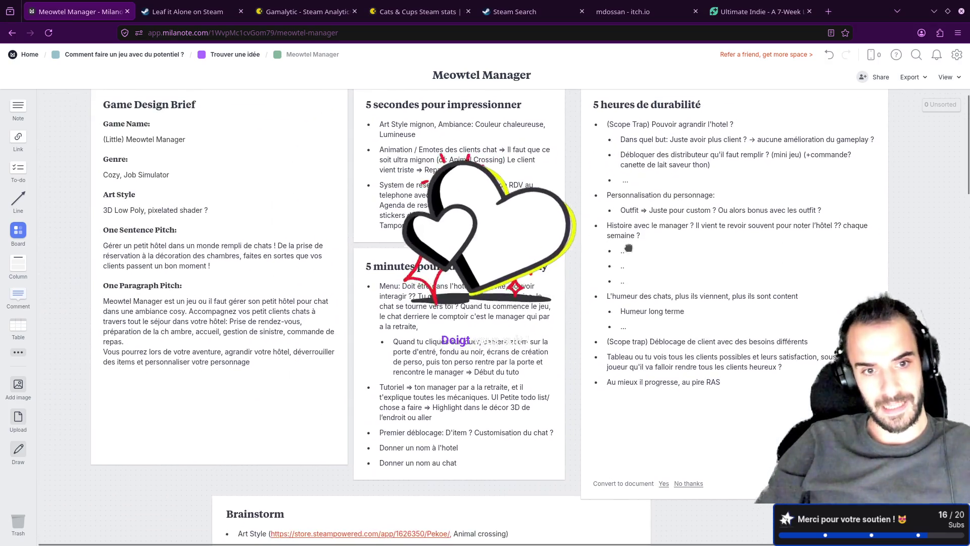
{"action": "left_click_drag", "start_coordinate": [458, 298], "coordinate": [631, 303]}
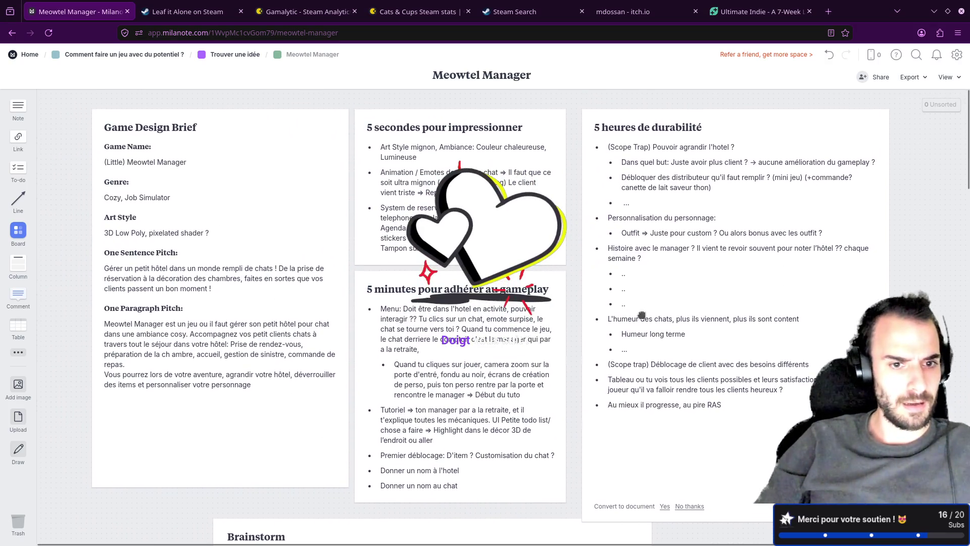